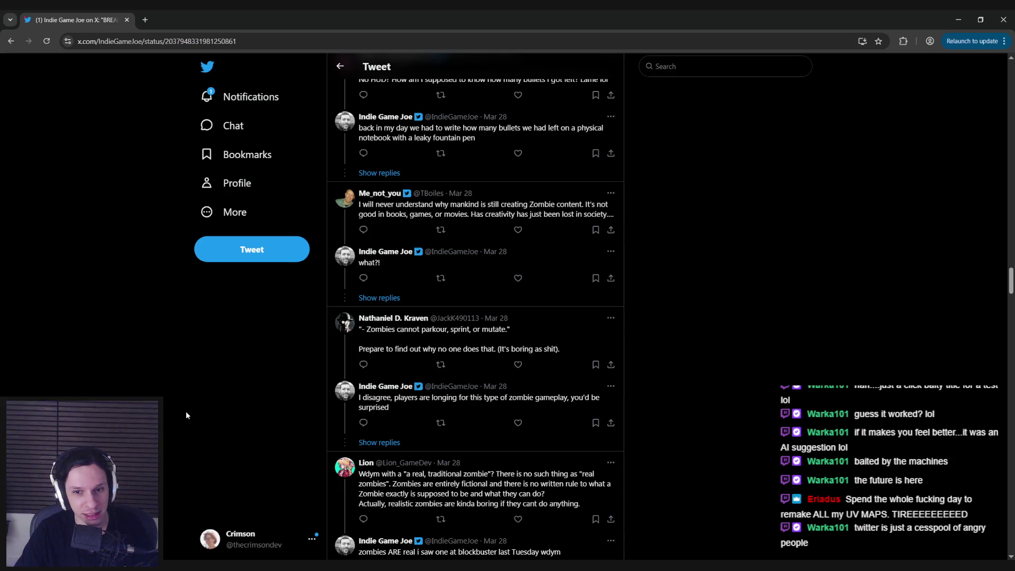
Scroll back up to the zombie-game tweet's parkour line, then switch to the Trello Shop System card.
{"action": "scroll", "coordinate": [145, 212], "scroll_direction": "up", "scroll_amount": 15}
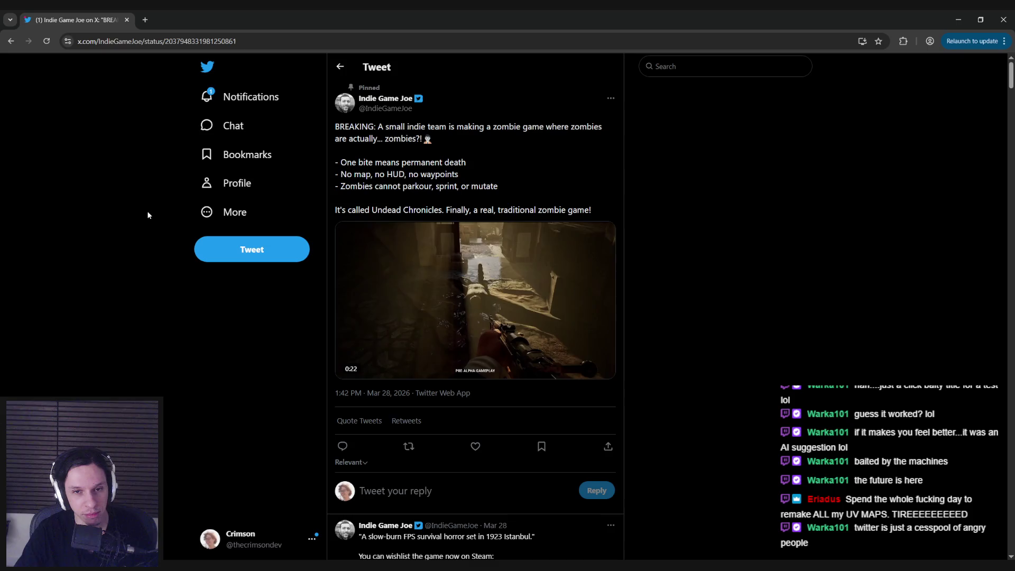
{"action": "mouse_move", "coordinate": [341, 186]}
{"action": "left_mouse_down"}
{"action": "mouse_move", "coordinate": [512, 190]}
{"action": "mouse_move", "coordinate": [331, 187]}
{"action": "left_mouse_up"}
{"action": "left_click", "coordinate": [339, 187]}
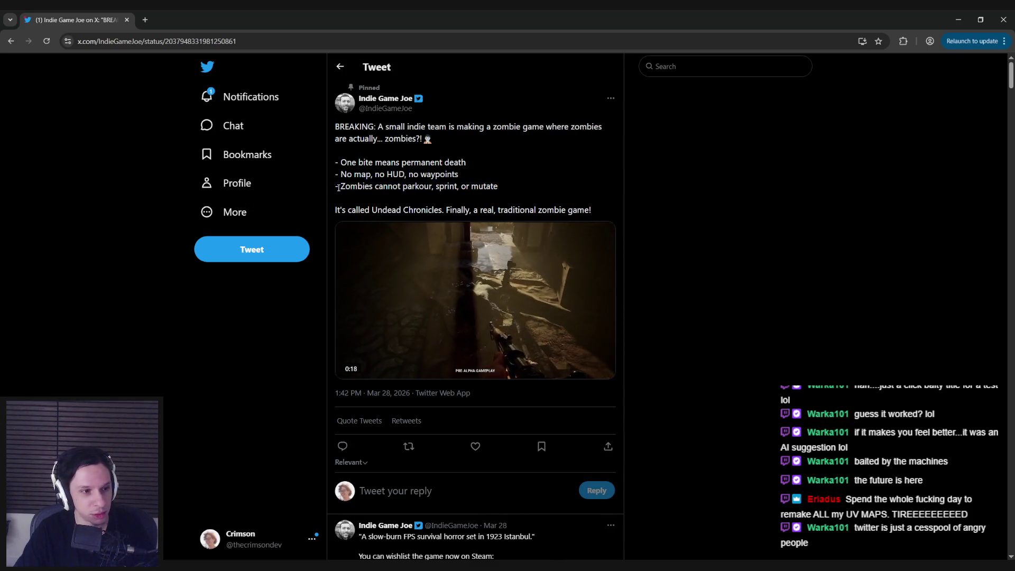
{"action": "key", "text": "alt+Tab"}
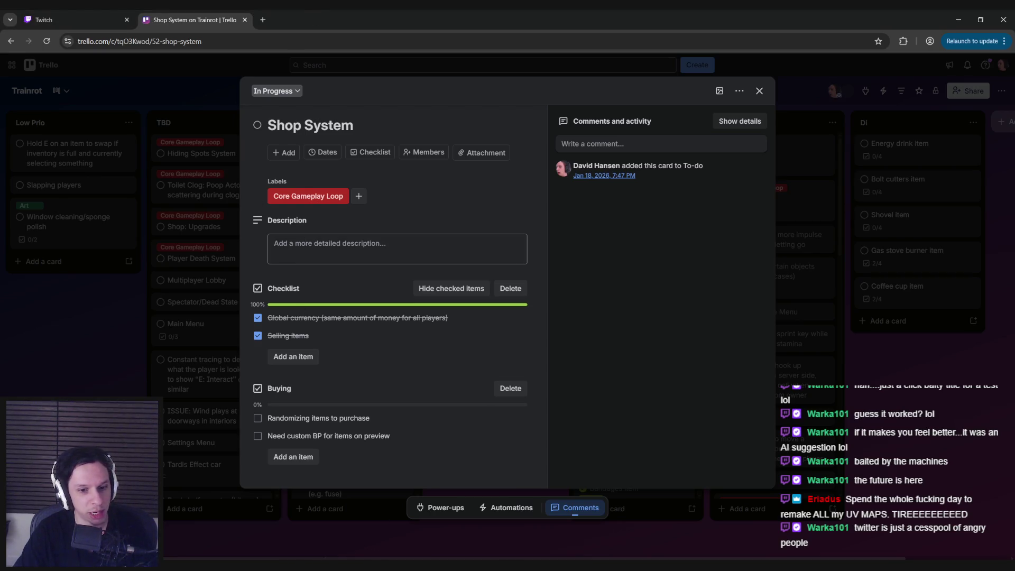
Bring Unreal's Find in Blueprints results to the front, nudge the window, then close it.
{"action": "left_click", "coordinate": [368, 543]}
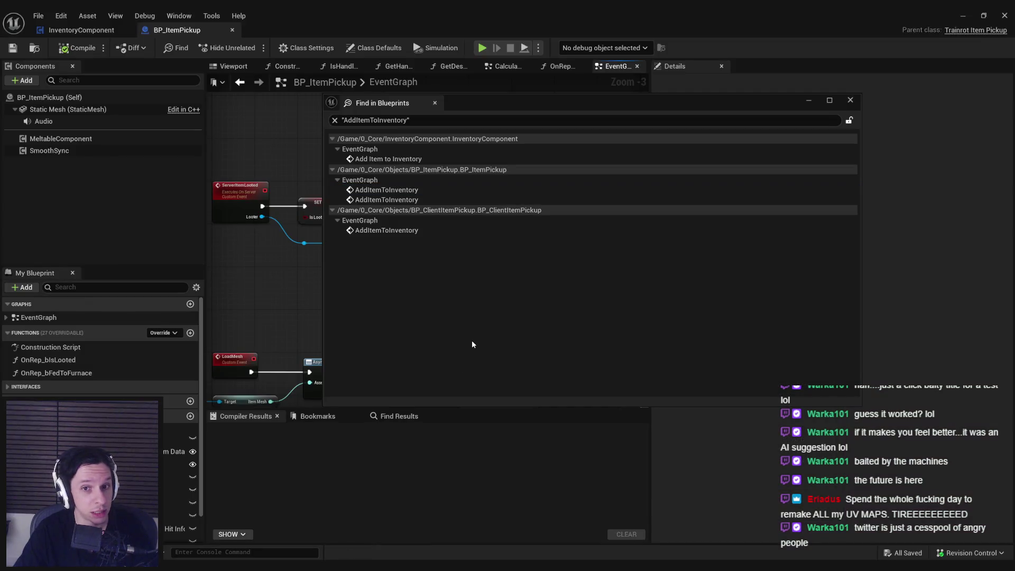
{"action": "mouse_move", "coordinate": [315, 564]}
{"action": "left_click", "coordinate": [307, 523]}
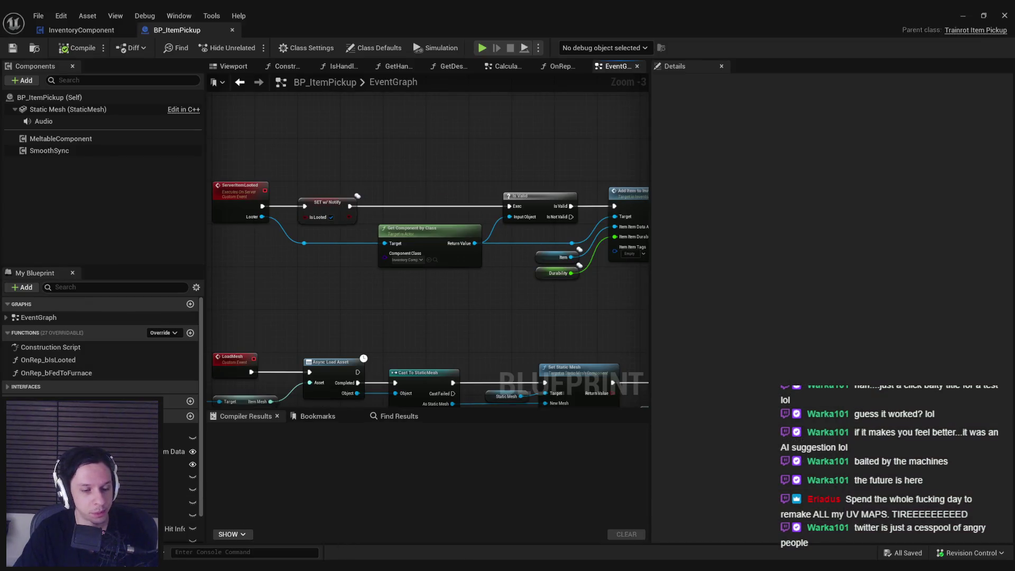
{"action": "left_click", "coordinate": [415, 530]}
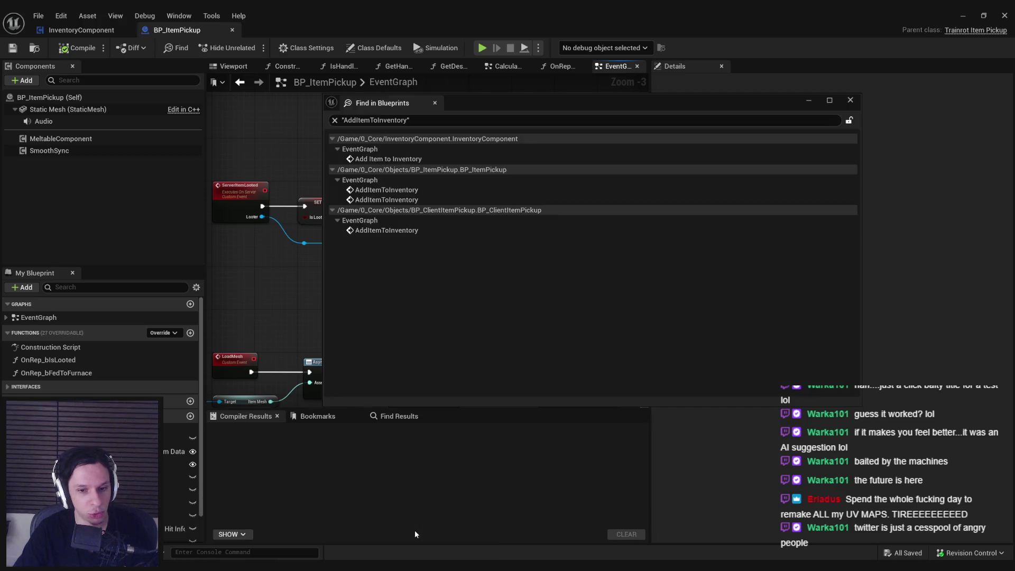
{"action": "left_click_drag", "start_coordinate": [524, 103], "coordinate": [507, 112]}
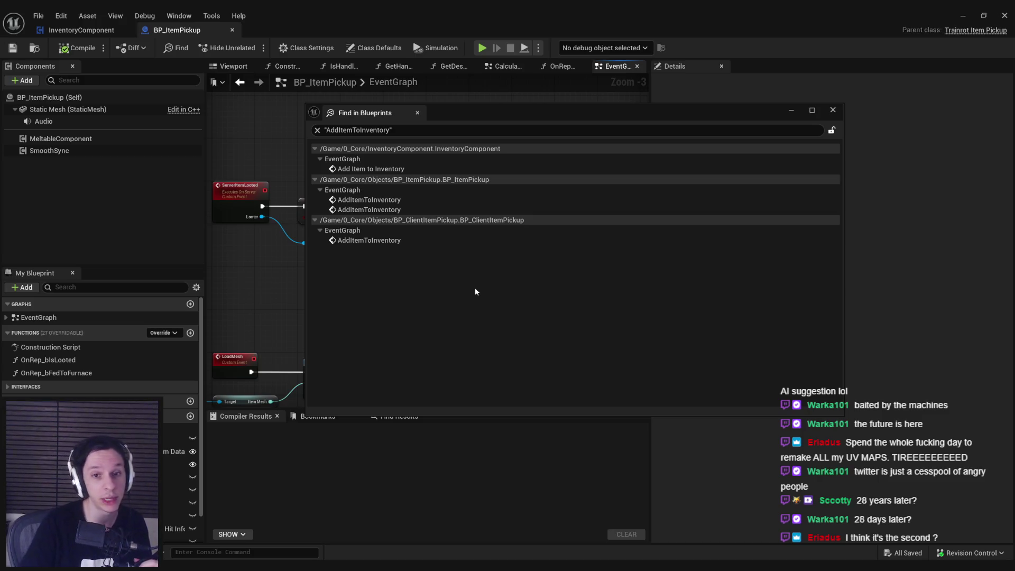
{"action": "left_click", "coordinate": [417, 113]}
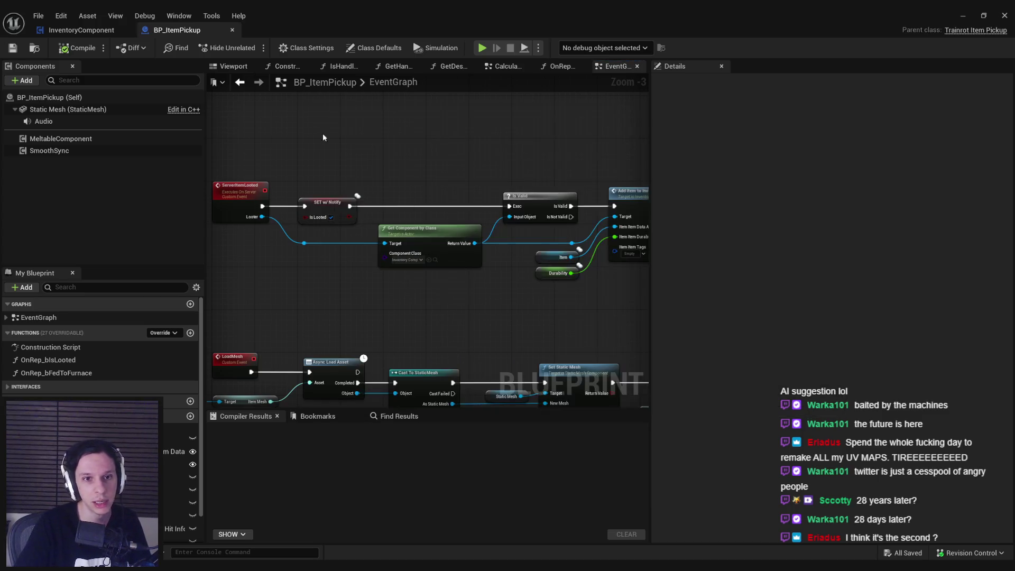
Pan and zoom BP_ItemPickup's EventGraph out to show the ServerItemLooted and LoadMesh events.
{"action": "scroll", "coordinate": [355, 288], "scroll_direction": "down", "scroll_amount": 1}
{"action": "scroll", "coordinate": [411, 270], "scroll_direction": "up", "scroll_amount": 1}
{"action": "mouse_move", "coordinate": [464, 281]}
{"action": "left_mouse_down"}
{"action": "mouse_move", "coordinate": [453, 283]}
{"action": "mouse_move", "coordinate": [532, 291]}
{"action": "mouse_move", "coordinate": [395, 295]}
{"action": "mouse_move", "coordinate": [503, 256]}
{"action": "mouse_move", "coordinate": [447, 255]}
{"action": "mouse_move", "coordinate": [423, 267]}
{"action": "mouse_move", "coordinate": [430, 292]}
{"action": "mouse_move", "coordinate": [526, 257]}
{"action": "left_mouse_up"}
{"action": "scroll", "coordinate": [532, 291], "scroll_direction": "down", "scroll_amount": 1}
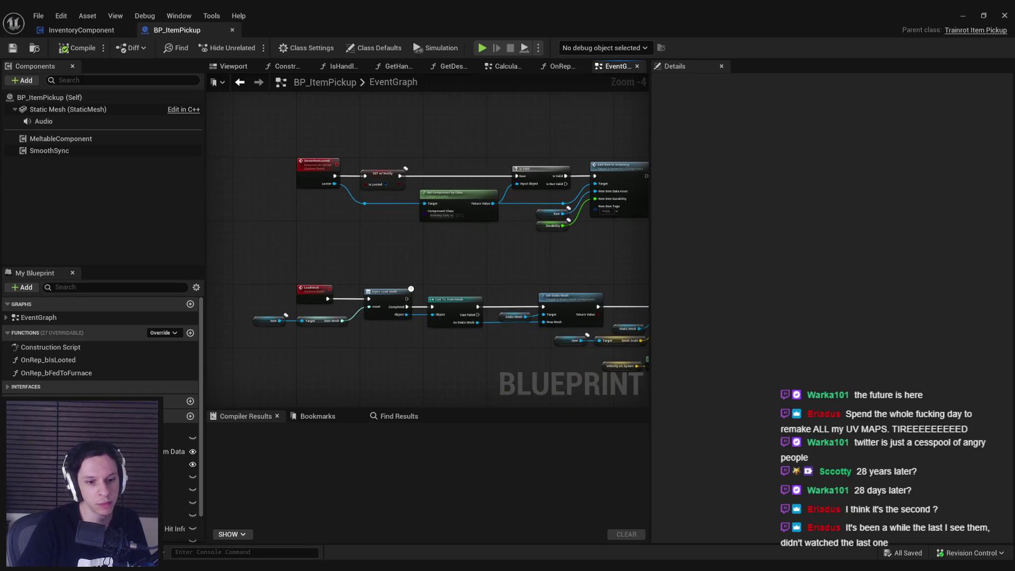
{"action": "key", "text": "alt+Tab"}
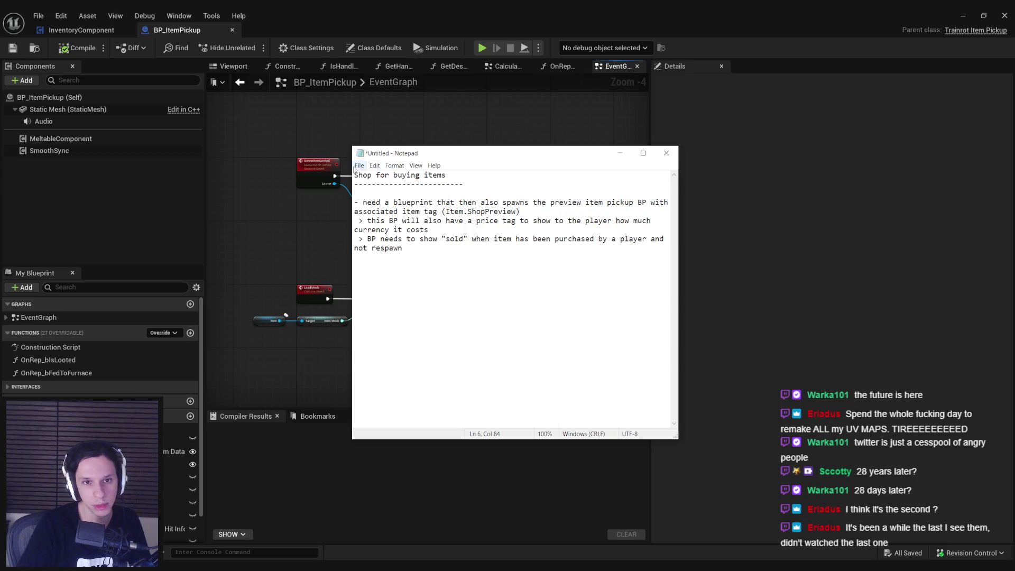
Widen the Notepad window so the preview-spawning and sold-item notes each fit on one line.
{"action": "left_click_drag", "start_coordinate": [353, 183], "coordinate": [220, 183]}
{"action": "mouse_move", "coordinate": [335, 203]}
{"action": "left_mouse_down"}
{"action": "mouse_move", "coordinate": [626, 204]}
{"action": "mouse_move", "coordinate": [302, 211]}
{"action": "mouse_move", "coordinate": [327, 221]}
{"action": "mouse_move", "coordinate": [603, 221]}
{"action": "mouse_move", "coordinate": [245, 231]}
{"action": "mouse_move", "coordinate": [596, 236]}
{"action": "left_mouse_up"}
{"action": "left_click", "coordinate": [301, 212]}
{"action": "left_click", "coordinate": [605, 222]}
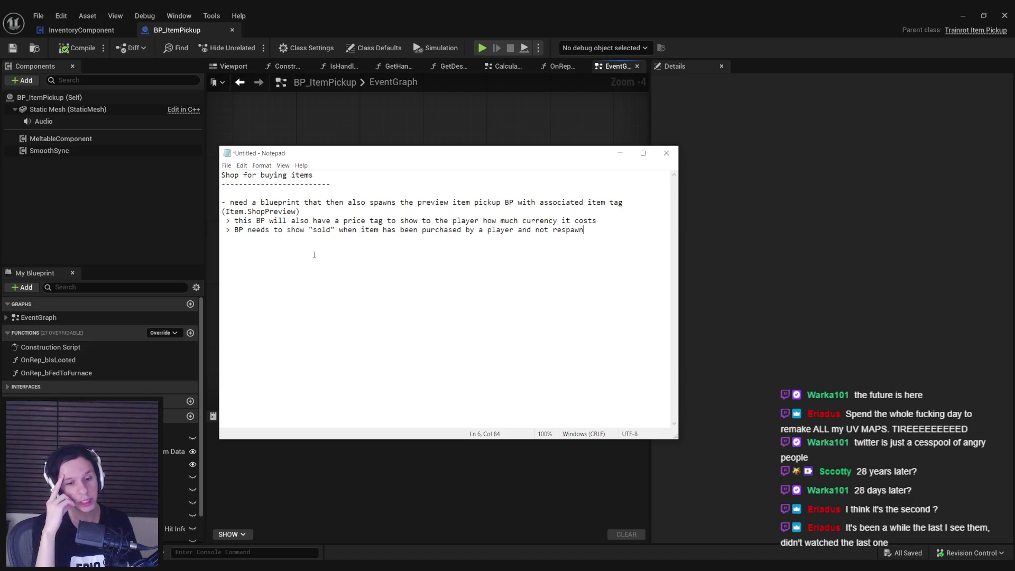
{"action": "key", "text": "alt+Tab"}
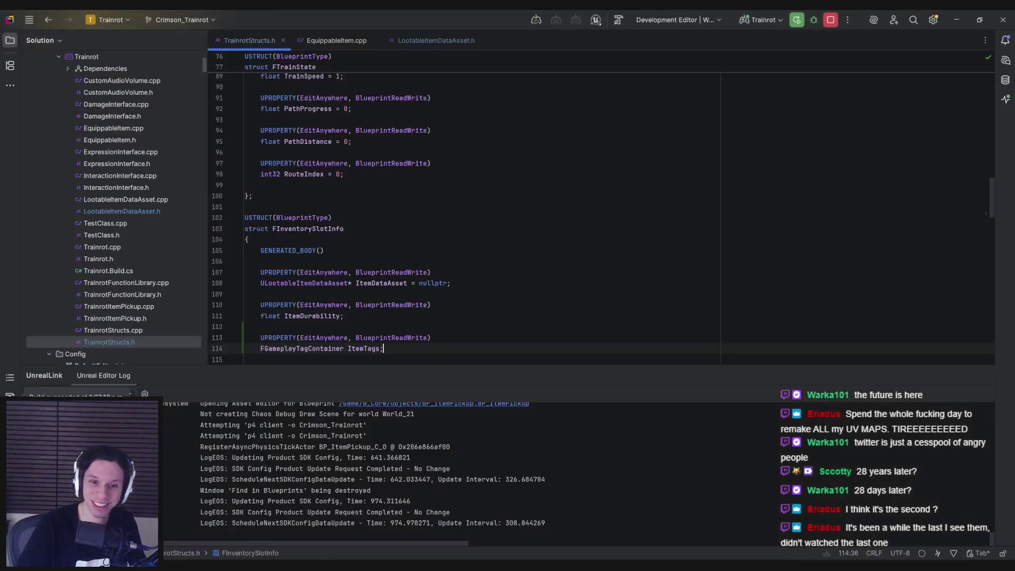
Scroll through FInventorySlotInfo and its ItemTags container in TrainrotStructs.h, then leave Rider.
{"action": "scroll", "coordinate": [331, 326], "scroll_direction": "down", "scroll_amount": 1}
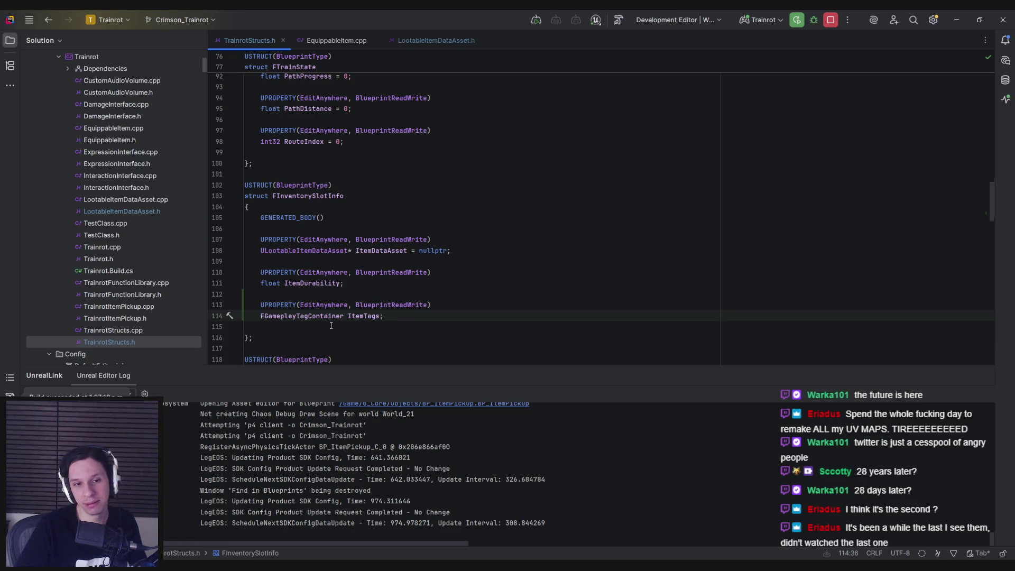
{"action": "key", "text": "alt+Tab"}
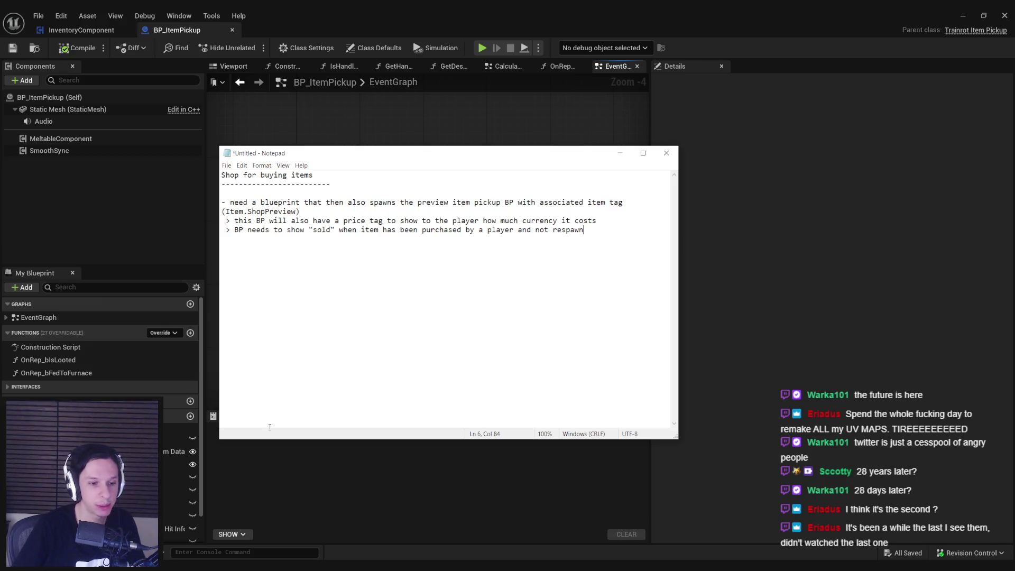
{"action": "key", "text": "alt+Tab"}
Drag the Twitter window off the Trello Shop System card.
{"action": "key", "text": "alt+Tab"}
{"action": "left_click_drag", "start_coordinate": [436, 212], "coordinate": [392, 235]}
{"action": "key", "text": "alt+Tab"}
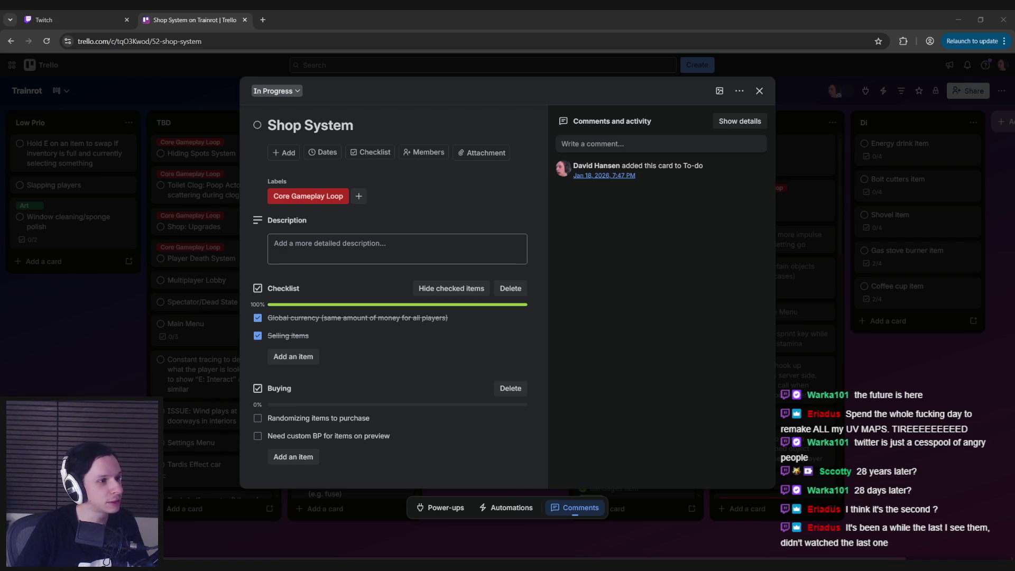
{"action": "left_click_drag", "start_coordinate": [392, 236], "coordinate": [370, 8]}
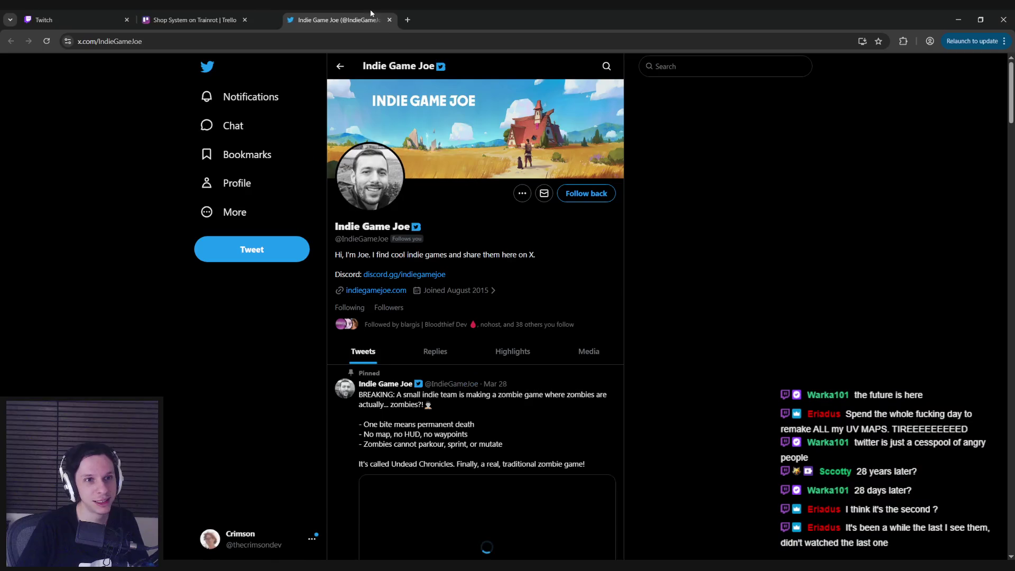
Scroll through the indie-game curator's profile feed down to the Hozy tweet.
{"action": "scroll", "coordinate": [201, 369], "scroll_direction": "down", "scroll_amount": 5}
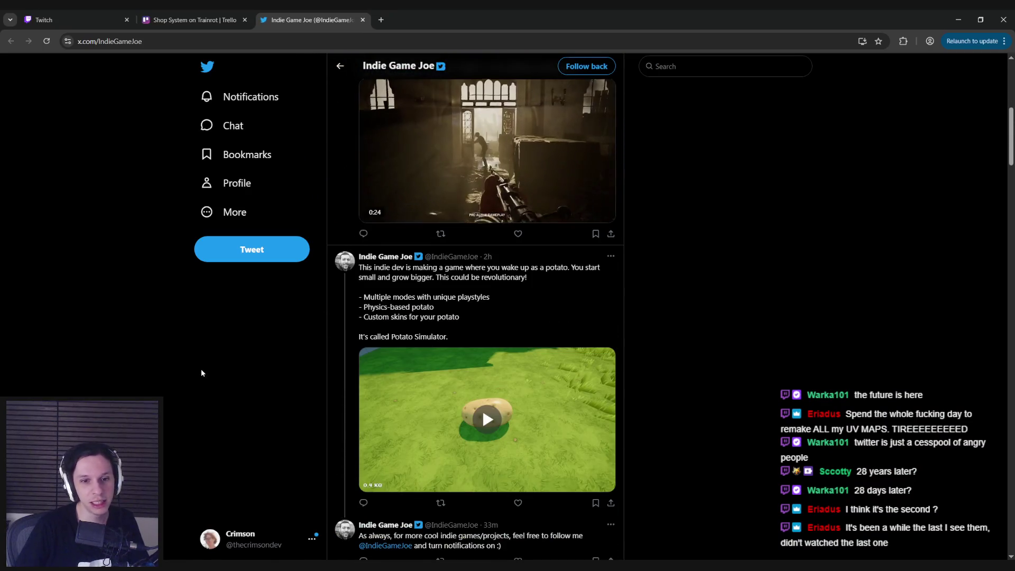
{"action": "scroll", "coordinate": [423, 344], "scroll_direction": "up", "scroll_amount": 1}
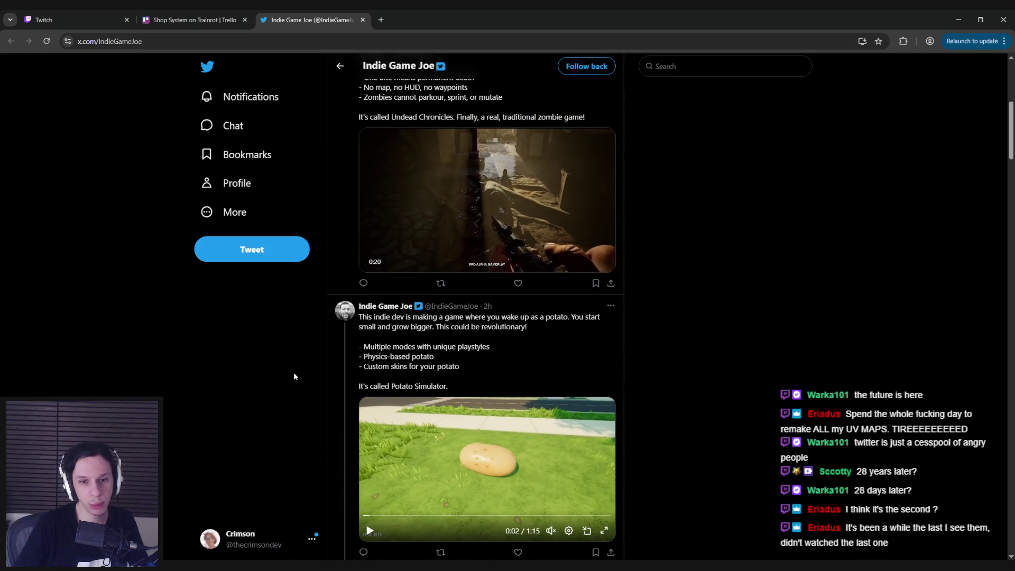
{"action": "scroll", "coordinate": [294, 376], "scroll_direction": "down", "scroll_amount": 2}
{"action": "scroll", "coordinate": [295, 376], "scroll_direction": "down", "scroll_amount": 1}
{"action": "scroll", "coordinate": [295, 376], "scroll_direction": "up", "scroll_amount": 3}
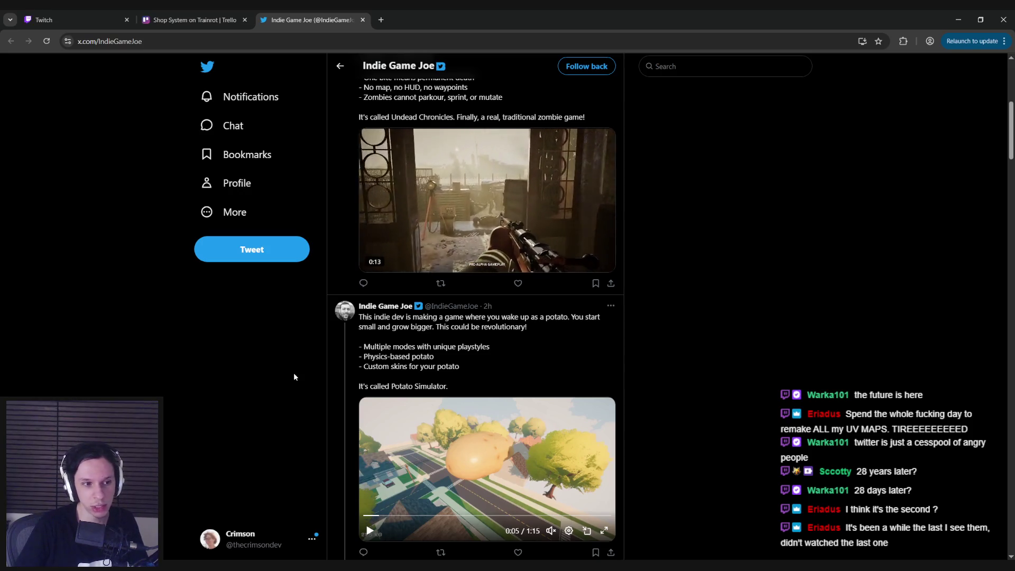
{"action": "scroll", "coordinate": [294, 373], "scroll_direction": "up", "scroll_amount": 2}
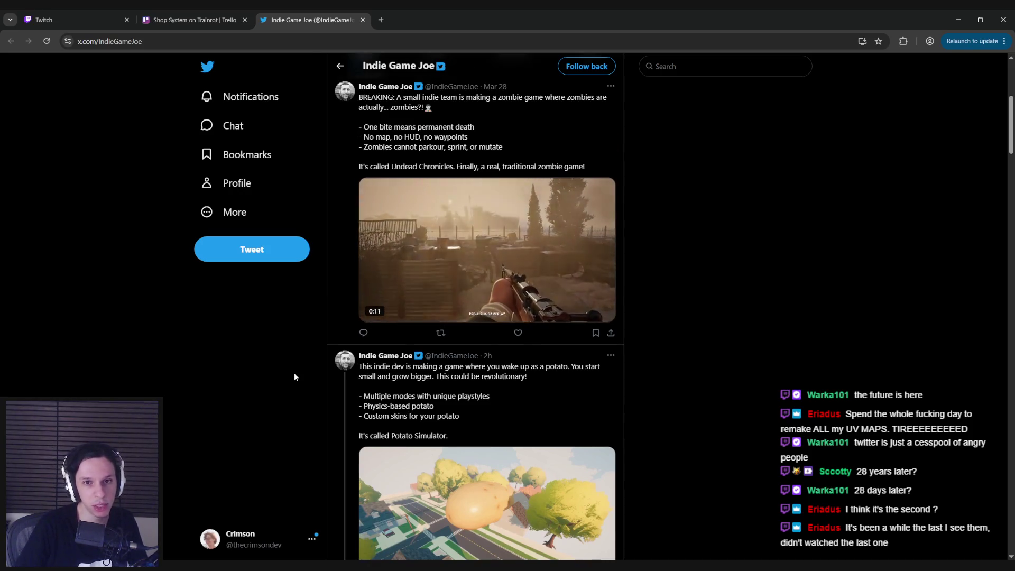
{"action": "scroll", "coordinate": [295, 376], "scroll_direction": "down", "scroll_amount": 1}
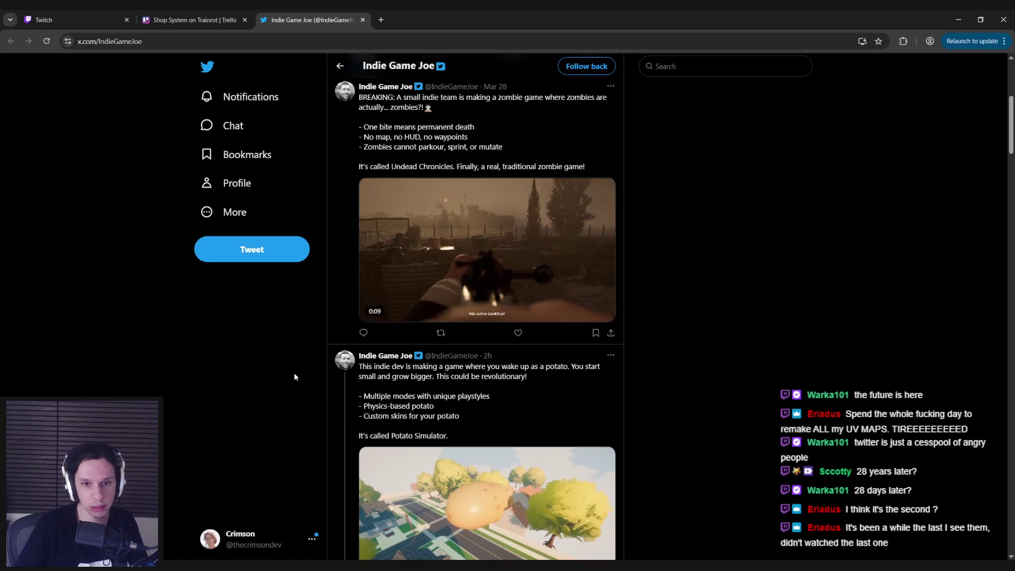
{"action": "scroll", "coordinate": [294, 376], "scroll_direction": "down", "scroll_amount": 2}
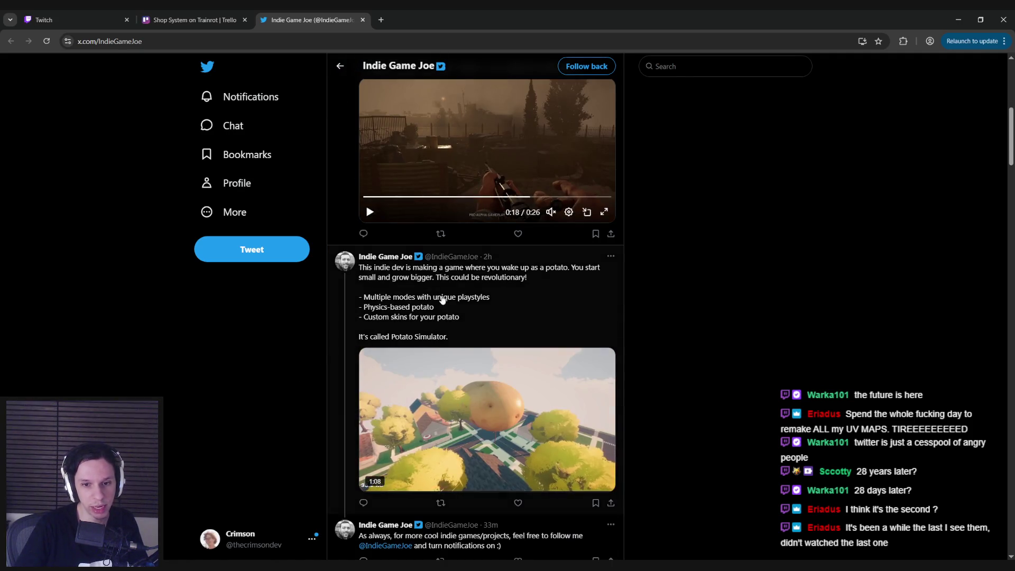
{"action": "scroll", "coordinate": [454, 288], "scroll_direction": "down", "scroll_amount": 2}
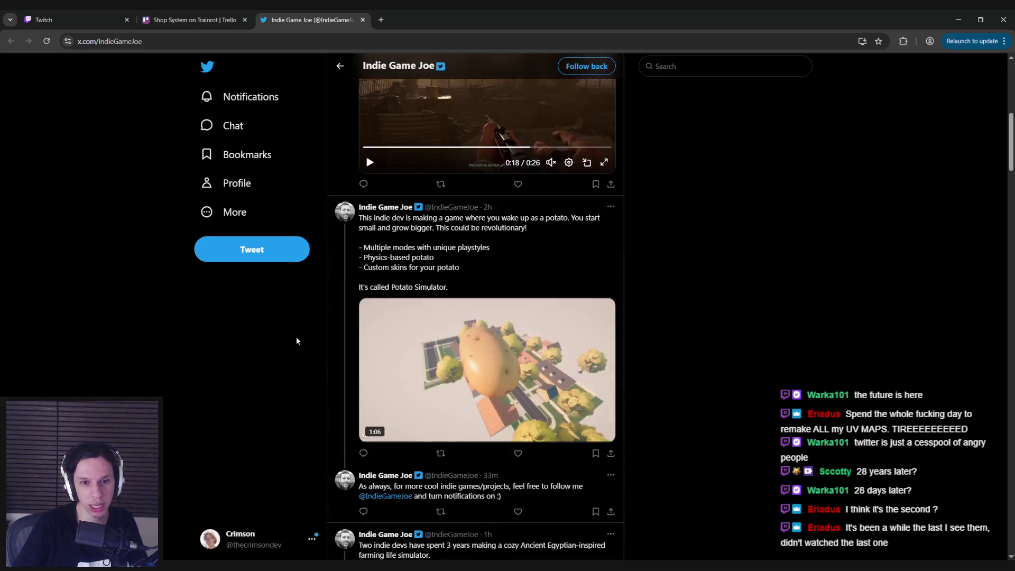
{"action": "scroll", "coordinate": [302, 383], "scroll_direction": "down", "scroll_amount": 4}
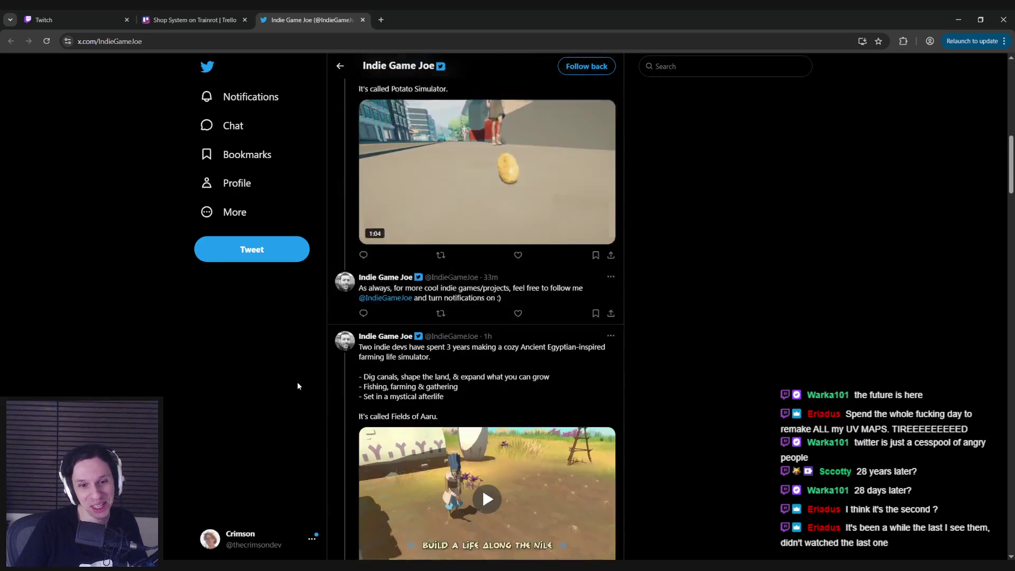
{"action": "scroll", "coordinate": [297, 385], "scroll_direction": "down", "scroll_amount": 2}
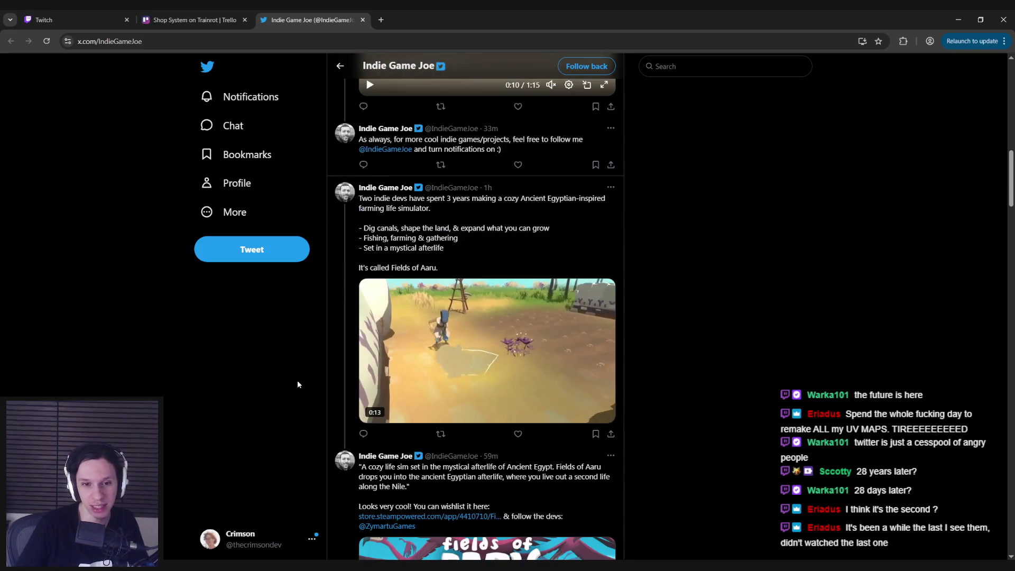
{"action": "scroll", "coordinate": [297, 385], "scroll_direction": "down", "scroll_amount": 1}
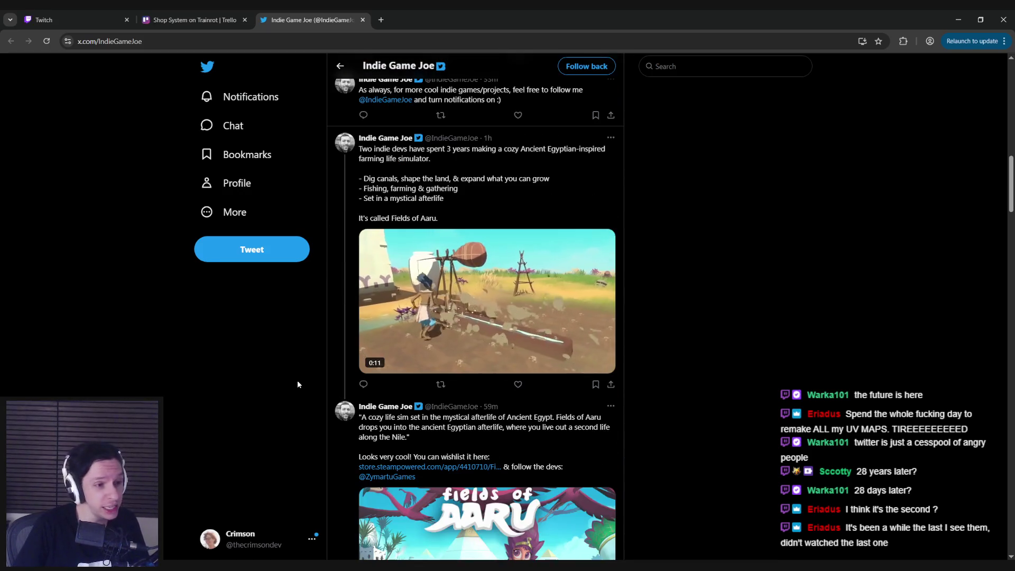
{"action": "scroll", "coordinate": [297, 384], "scroll_direction": "down", "scroll_amount": 12}
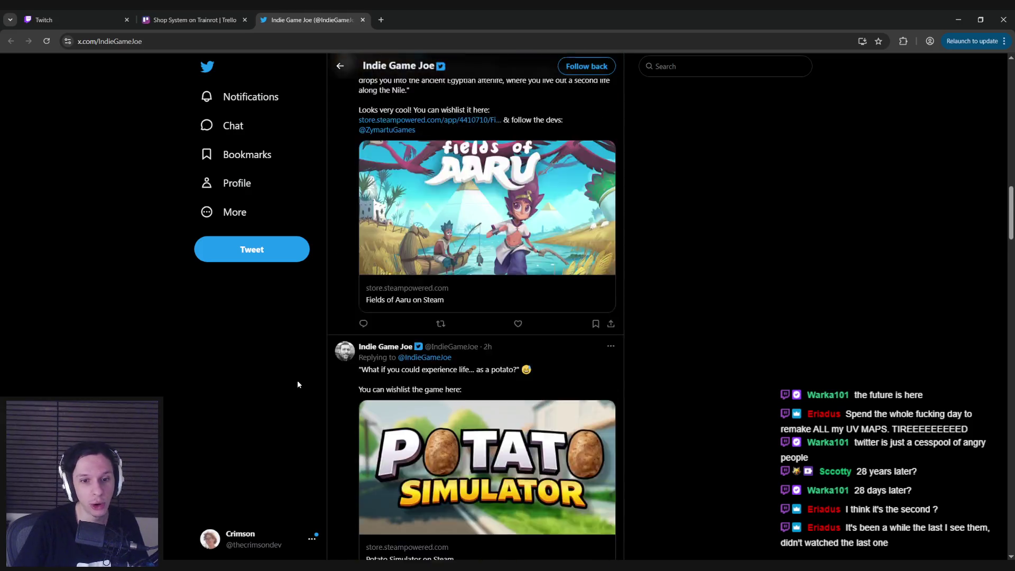
{"action": "scroll", "coordinate": [298, 385], "scroll_direction": "down", "scroll_amount": 3}
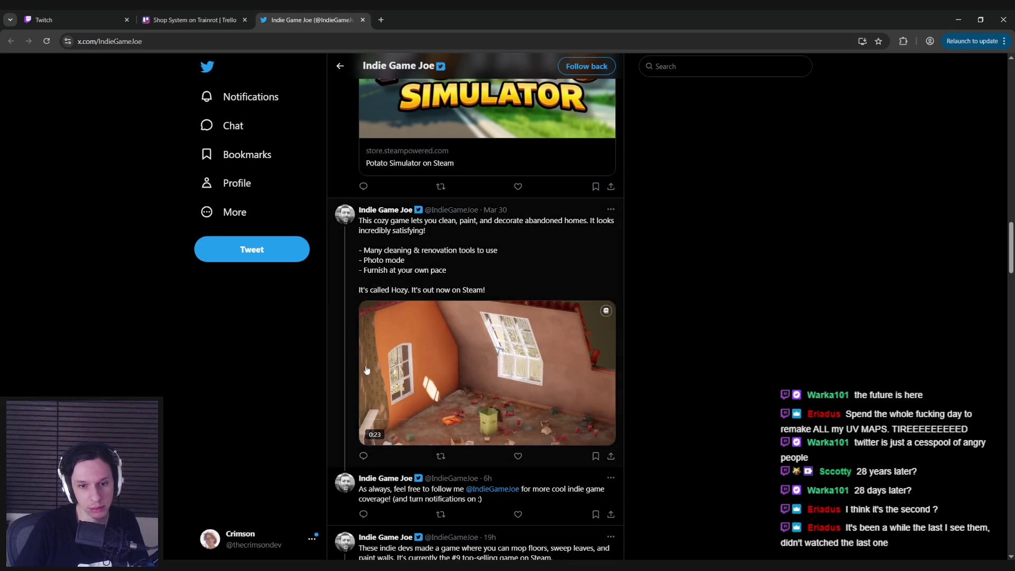
{"action": "scroll", "coordinate": [302, 377], "scroll_direction": "down", "scroll_amount": 1}
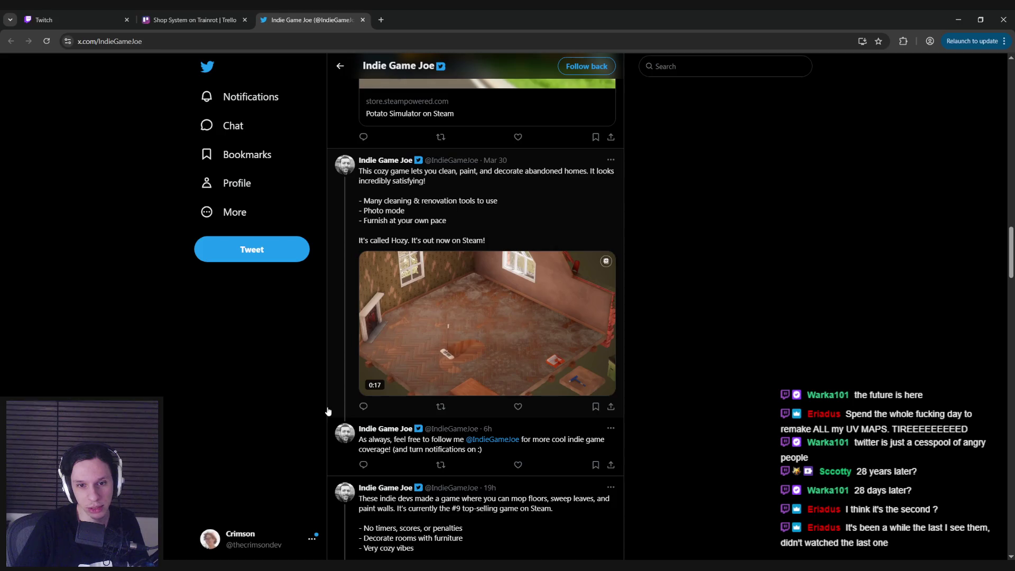
Open the Hozy tweet, read through its replies, then close the X tab.
{"action": "left_click", "coordinate": [475, 226]}
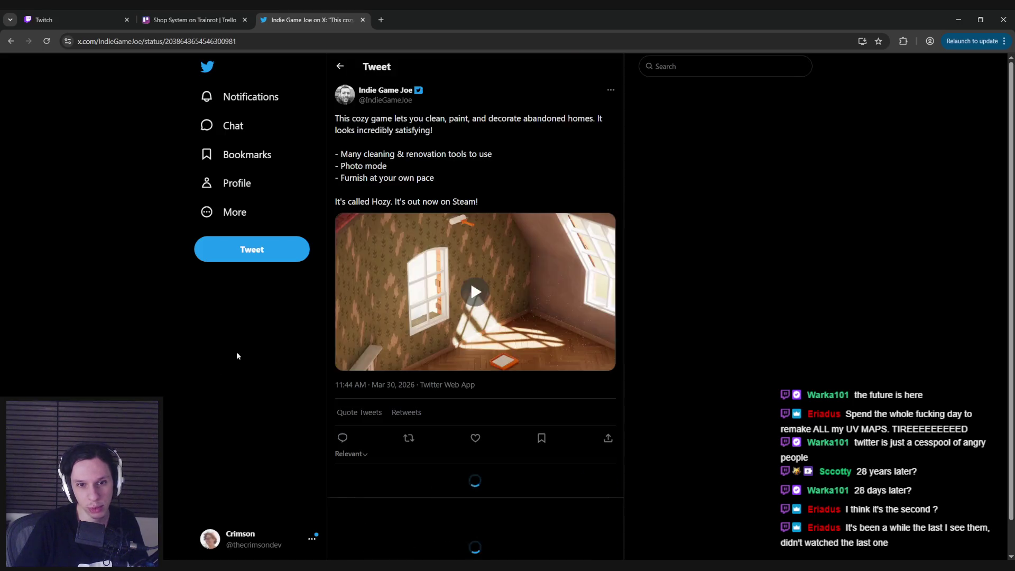
{"action": "scroll", "coordinate": [192, 388], "scroll_direction": "down", "scroll_amount": 3}
{"action": "scroll", "coordinate": [191, 388], "scroll_direction": "down", "scroll_amount": 9}
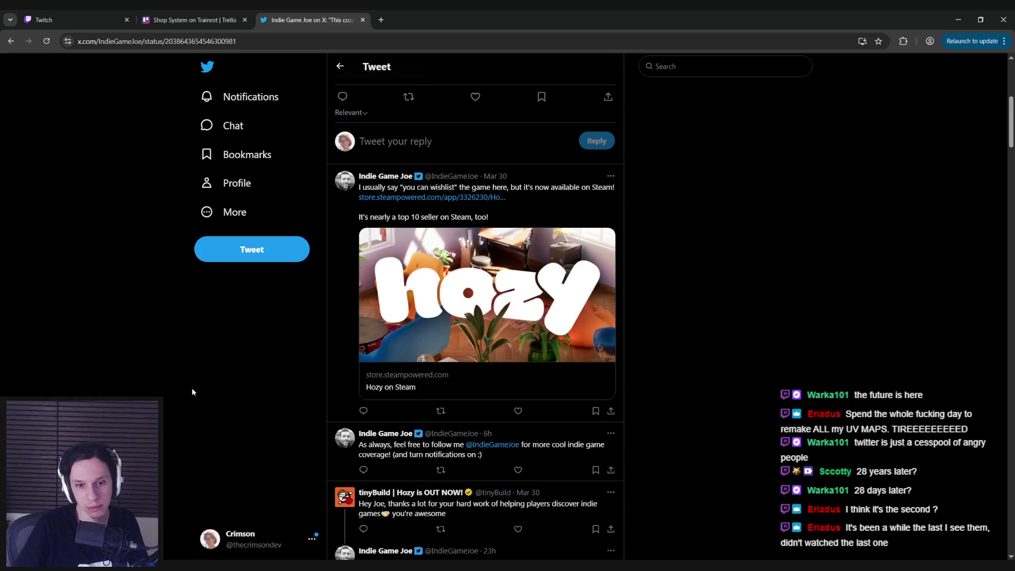
{"action": "scroll", "coordinate": [192, 392], "scroll_direction": "down", "scroll_amount": 6}
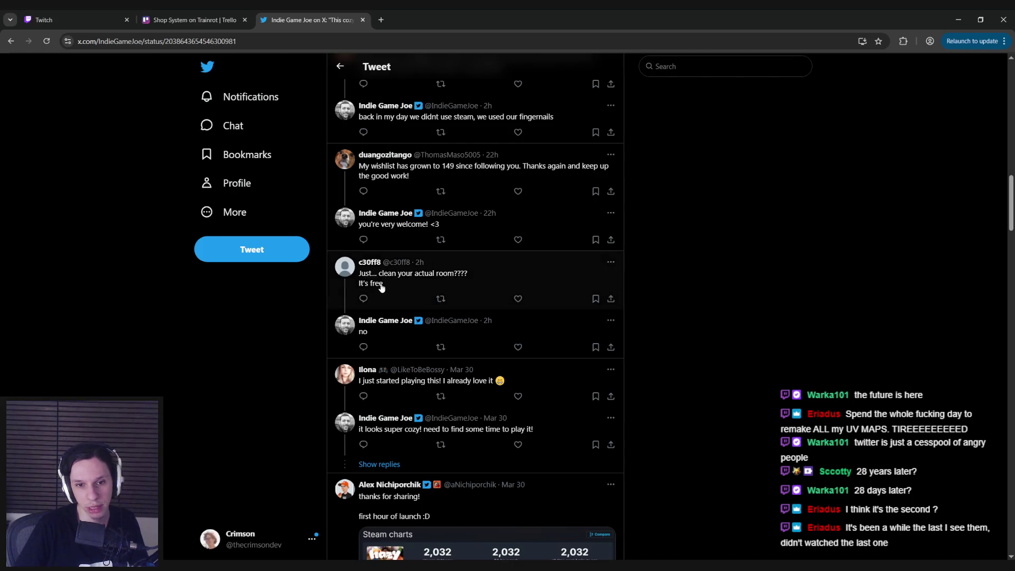
{"action": "scroll", "coordinate": [226, 333], "scroll_direction": "down", "scroll_amount": 10}
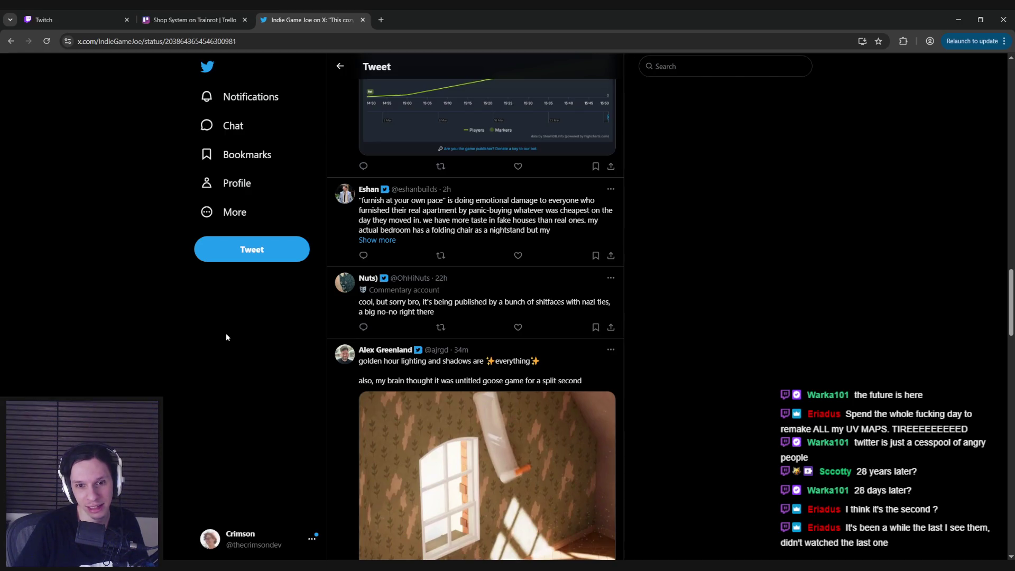
{"action": "scroll", "coordinate": [226, 336], "scroll_direction": "down", "scroll_amount": 10}
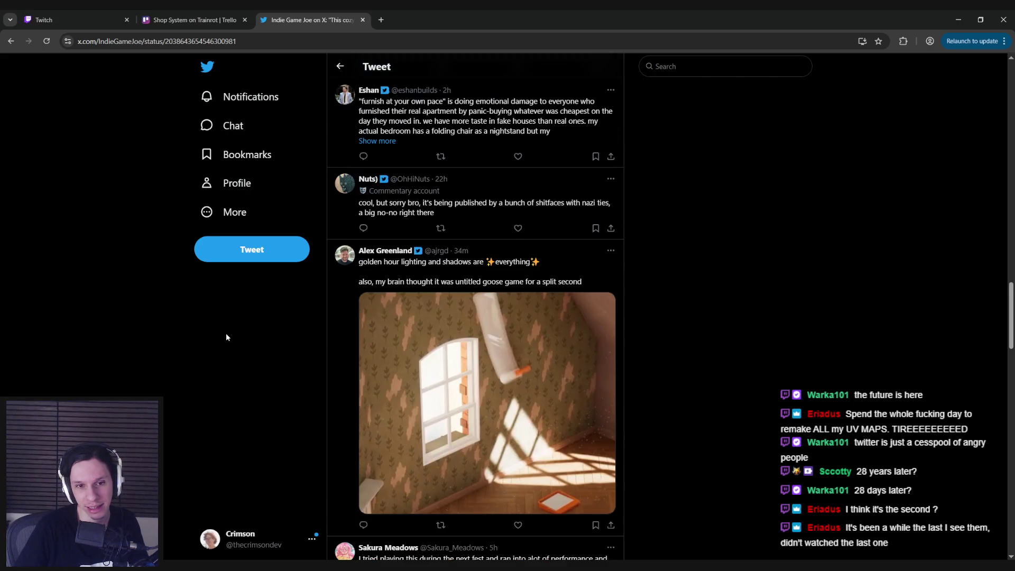
{"action": "scroll", "coordinate": [227, 336], "scroll_direction": "down", "scroll_amount": 8}
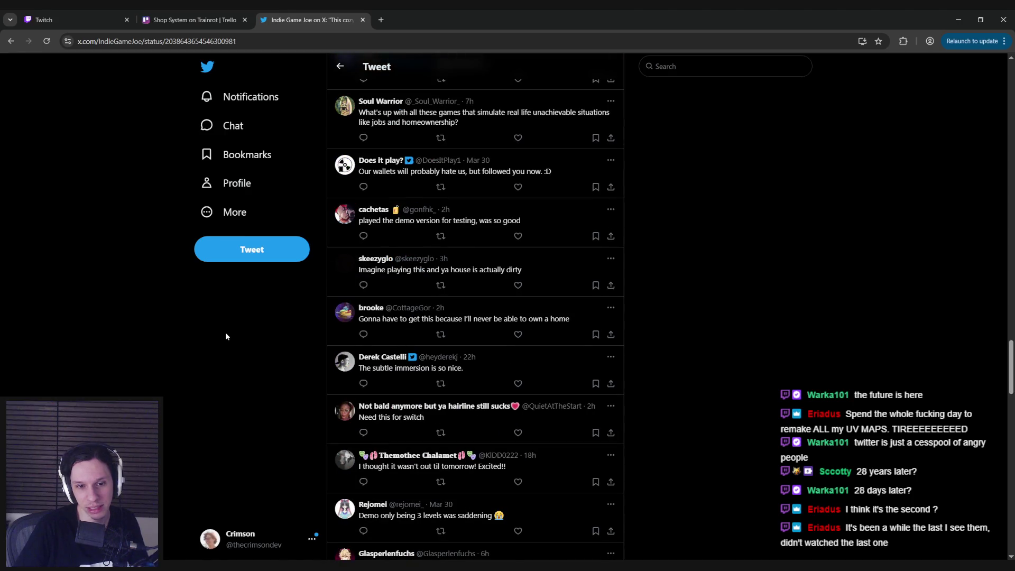
{"action": "scroll", "coordinate": [225, 336], "scroll_direction": "down", "scroll_amount": 6}
{"action": "scroll", "coordinate": [226, 336], "scroll_direction": "down", "scroll_amount": 6}
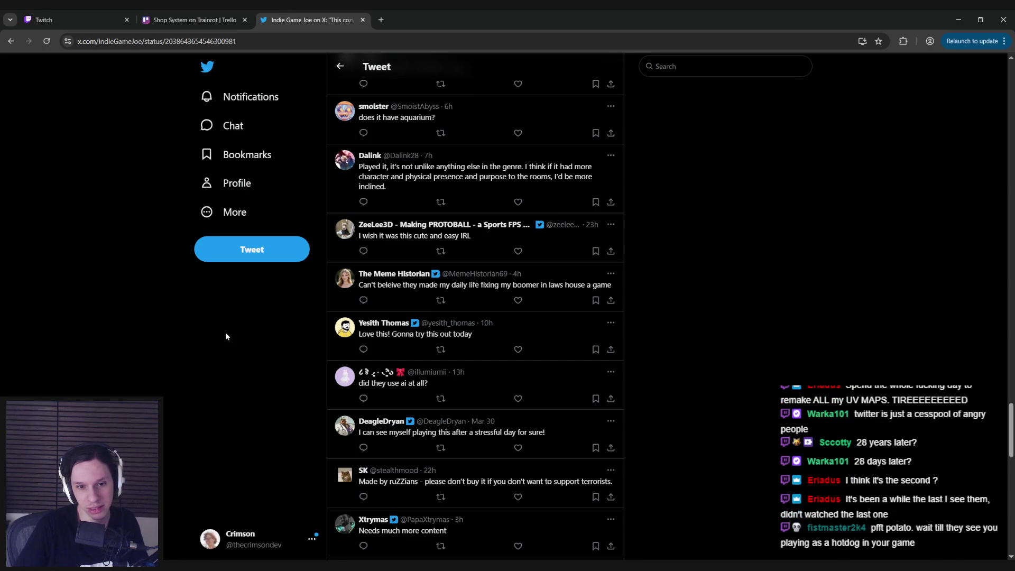
{"action": "scroll", "coordinate": [226, 336], "scroll_direction": "down", "scroll_amount": 9}
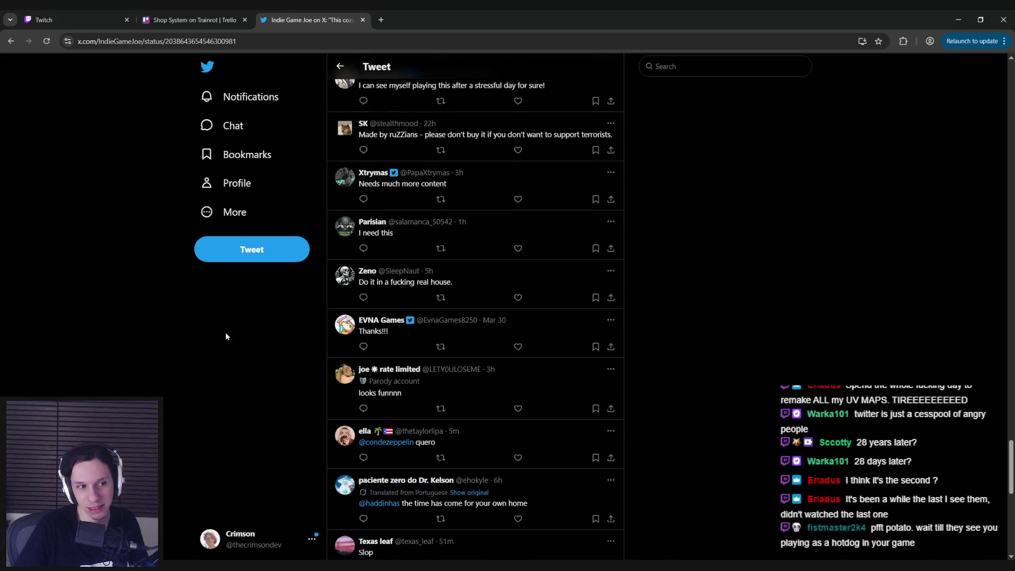
{"action": "scroll", "coordinate": [226, 337], "scroll_direction": "down", "scroll_amount": 2}
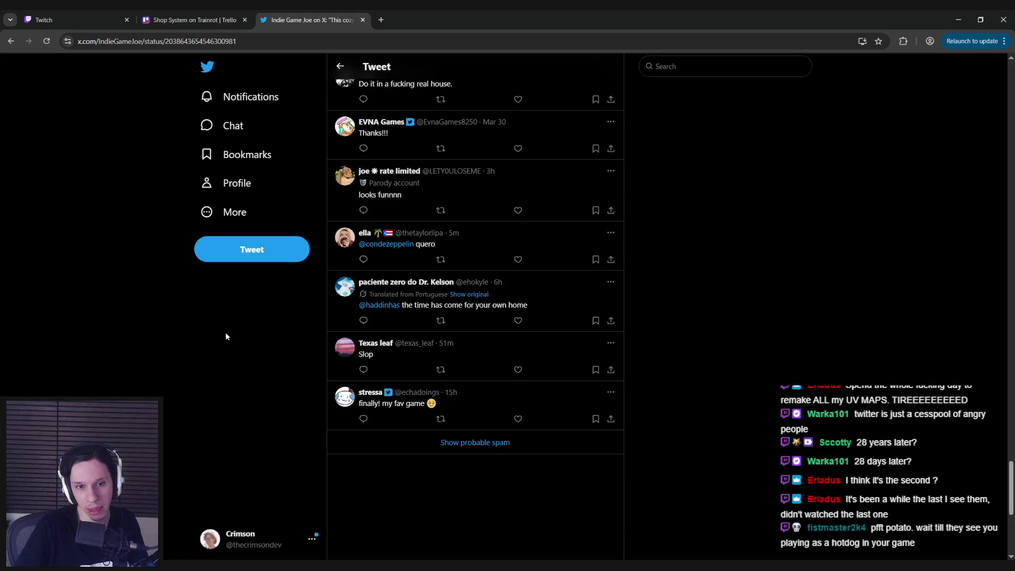
{"action": "scroll", "coordinate": [226, 337], "scroll_direction": "up", "scroll_amount": 1}
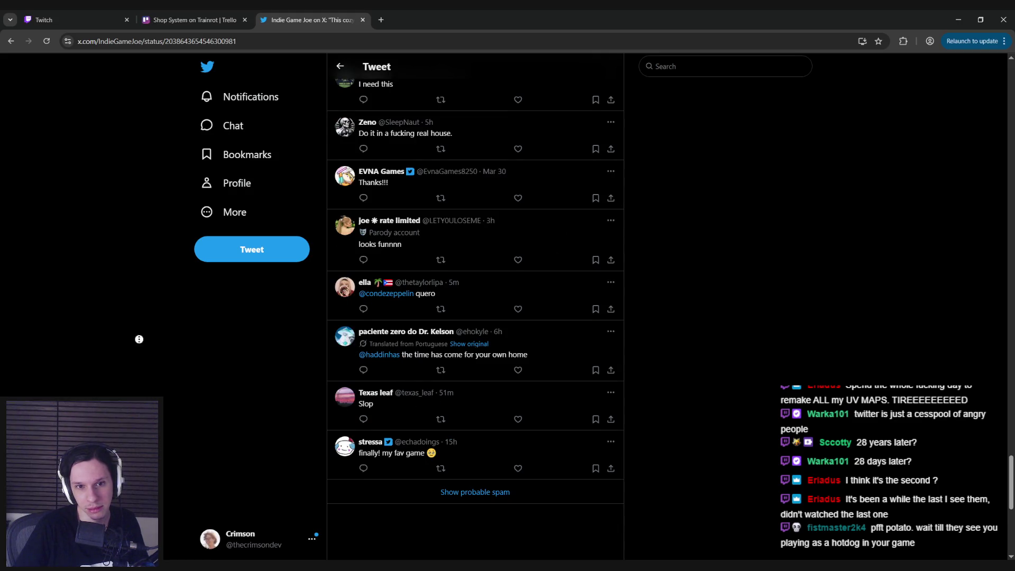
{"action": "scroll", "coordinate": [139, 339], "scroll_direction": "up", "scroll_amount": 15}
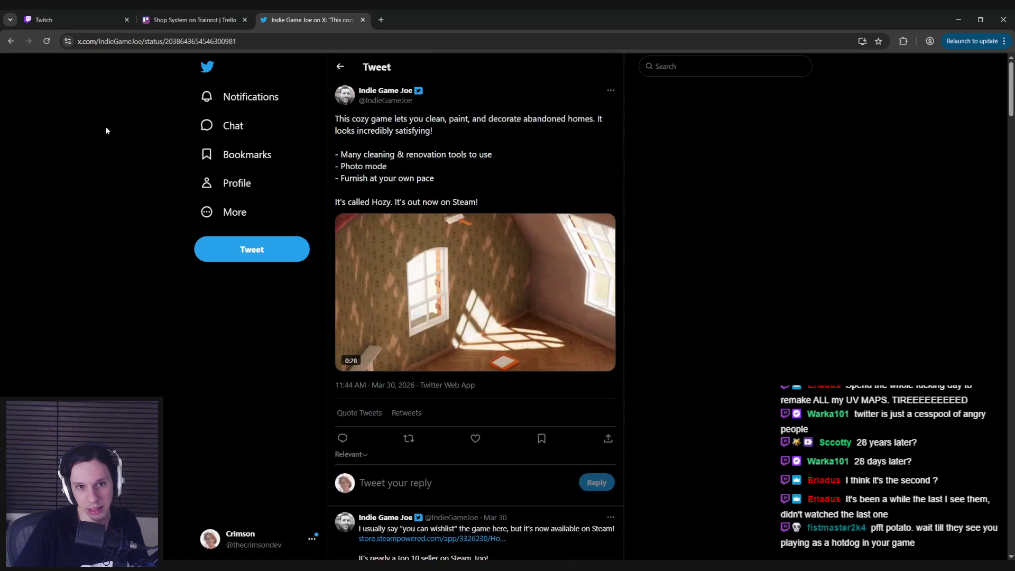
{"action": "key", "text": "alt+Left"}
{"action": "key", "text": "ctrl+w"}
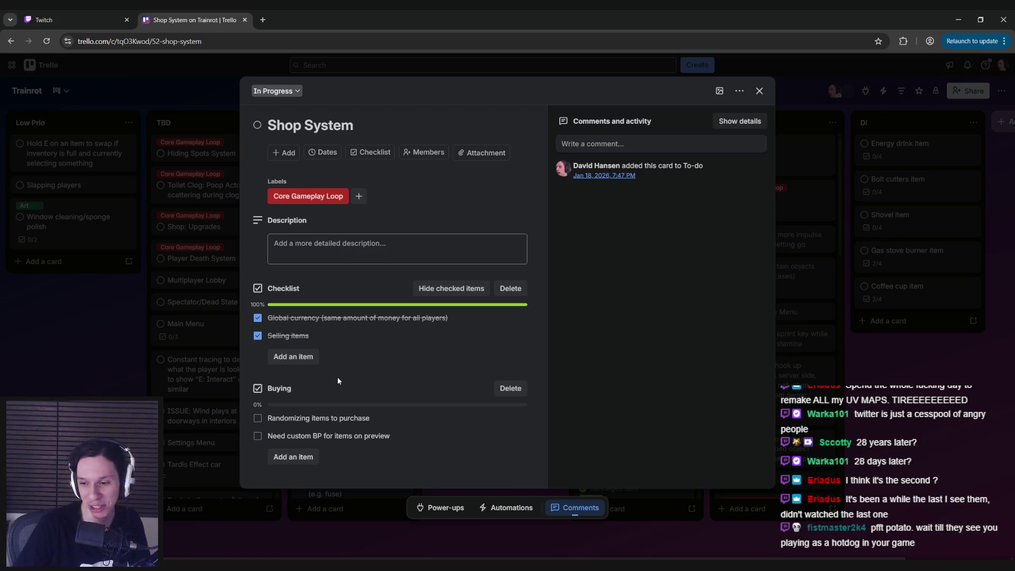
{"action": "left_click", "coordinate": [219, 21]}
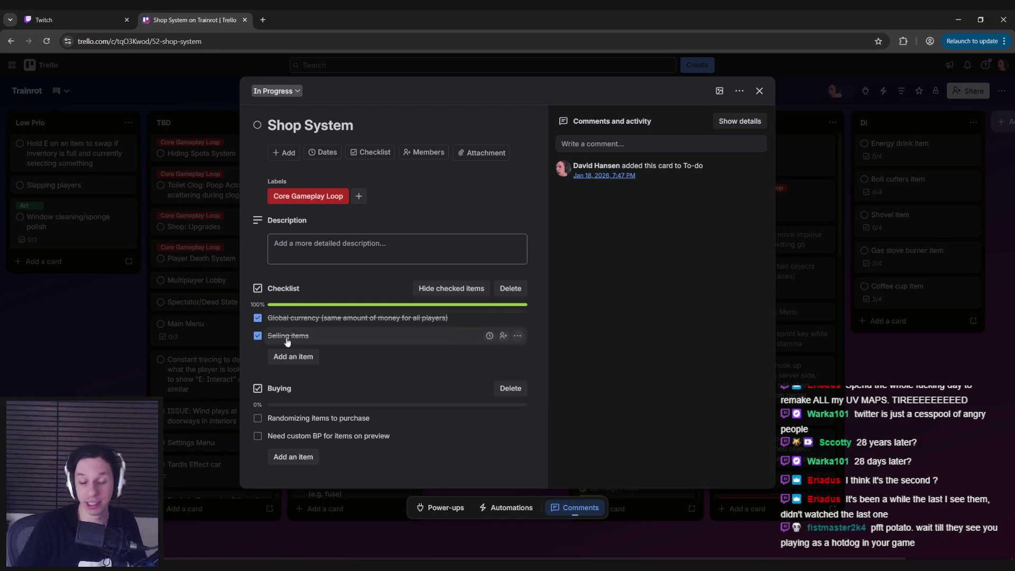
In the shop notes, select the preview-pickup sentence through (Item.ShopPreview).
{"action": "key", "text": "alt+Tab"}
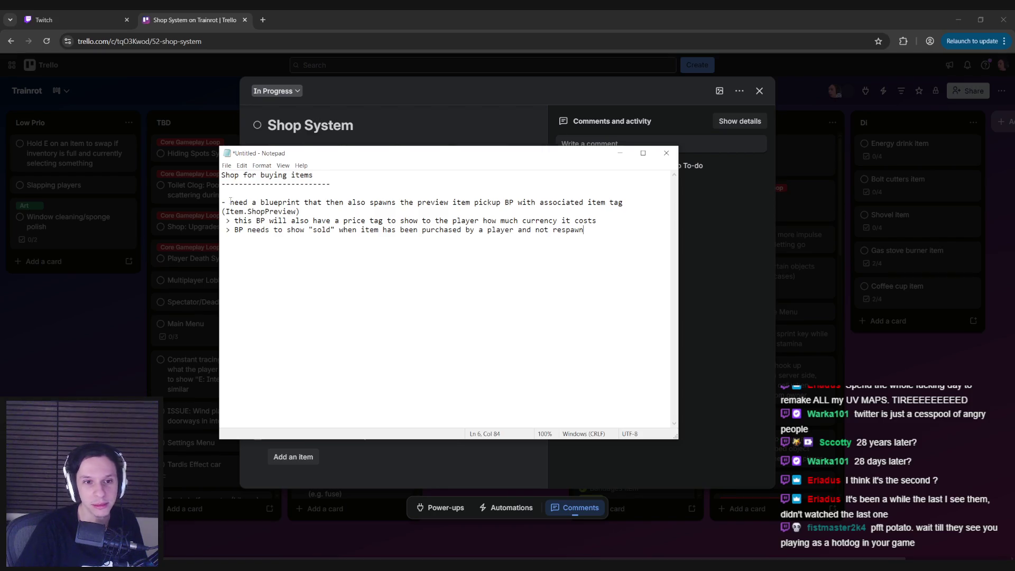
{"action": "left_click_drag", "start_coordinate": [231, 202], "coordinate": [449, 202]}
{"action": "left_click", "coordinate": [449, 202]}
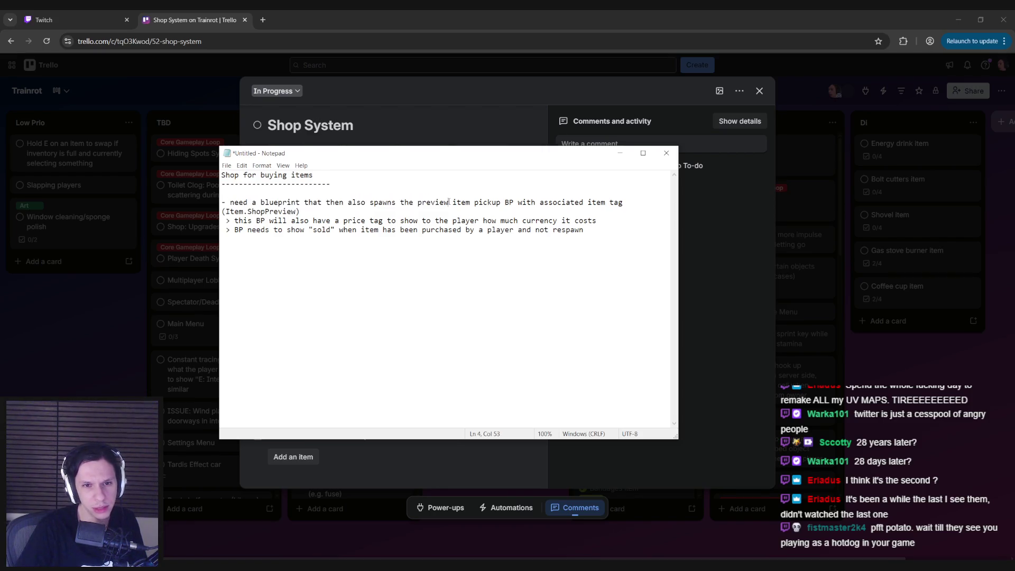
{"action": "left_click_drag", "start_coordinate": [300, 212], "coordinate": [222, 203]}
{"action": "mouse_move", "coordinate": [300, 211]}
{"action": "left_mouse_down"}
{"action": "mouse_move", "coordinate": [231, 202]}
{"action": "mouse_move", "coordinate": [309, 203]}
{"action": "mouse_move", "coordinate": [228, 211]}
{"action": "mouse_move", "coordinate": [222, 202]}
{"action": "left_mouse_up"}
{"action": "left_click", "coordinate": [312, 212]}
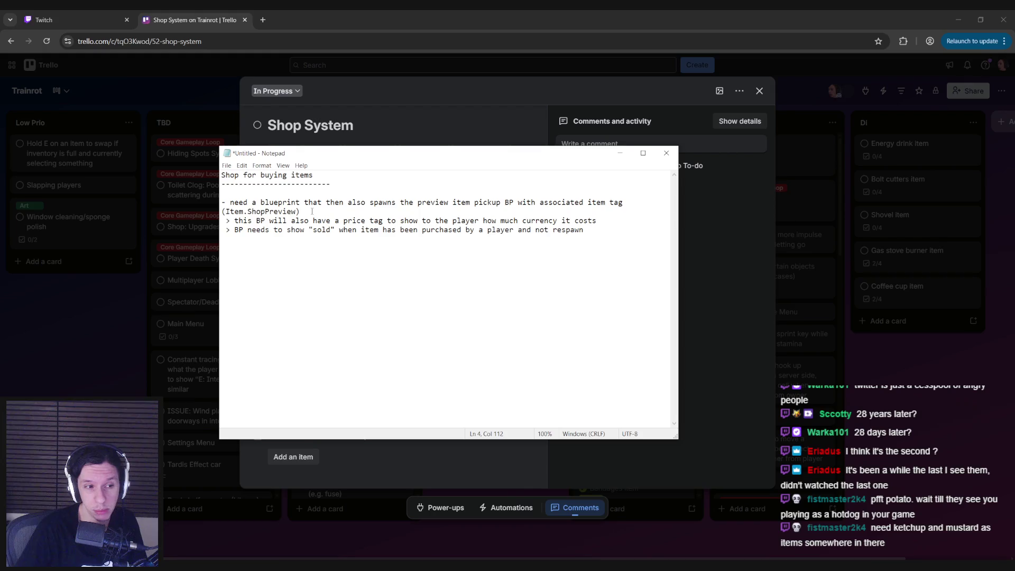
Add a BP_ItemShopPreview heading line above the blueprint description.
{"action": "left_click", "coordinate": [312, 193]}
{"action": "key", "text": "Return"}
{"action": "type", "text": "BP_Sh"}
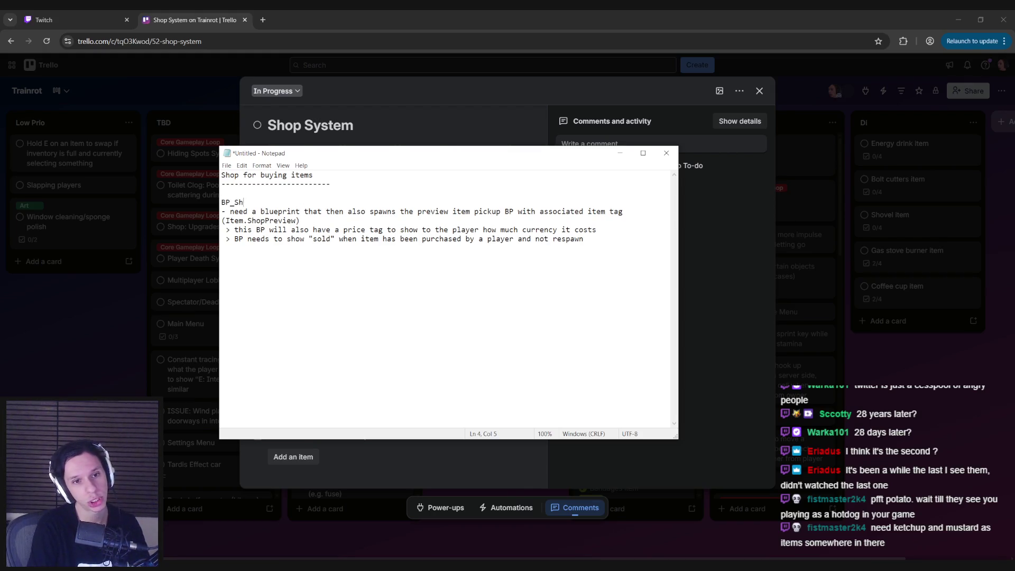
{"action": "key", "text": "BackSpace"}
{"action": "key", "text": "BackSpace"}
{"action": "type", "text": "ItemShopPreview"}
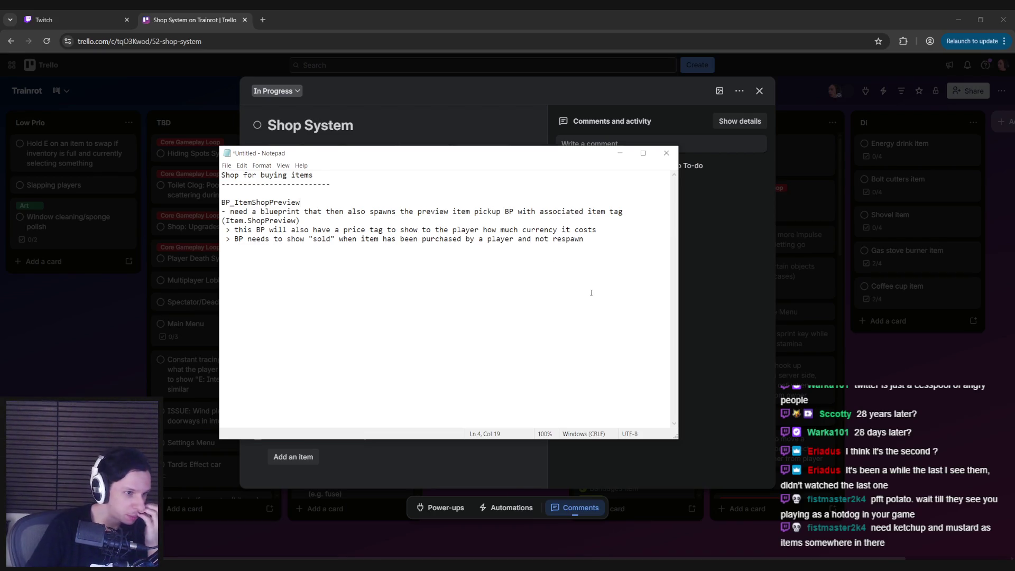
Reposition the notes window over the card and put the caret after BP_ItemShopPreview.
{"action": "left_click", "coordinate": [637, 279]}
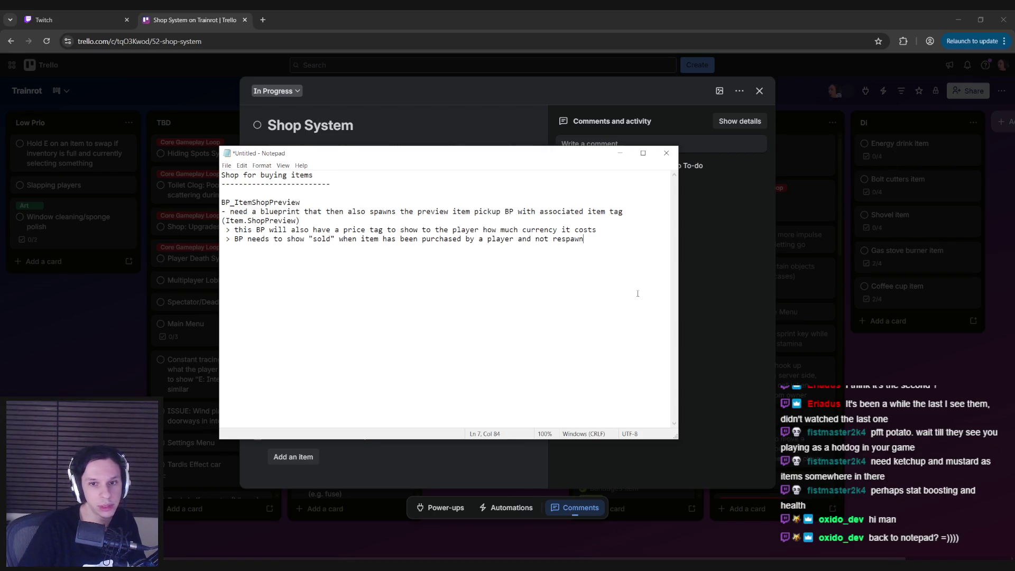
{"action": "left_click_drag", "start_coordinate": [430, 159], "coordinate": [760, 143]}
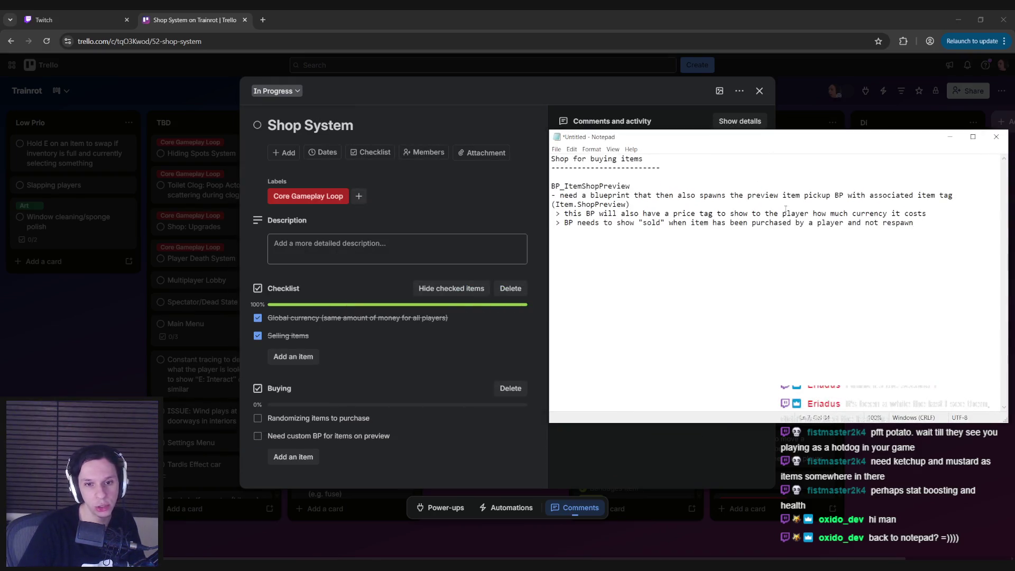
{"action": "left_click", "coordinate": [932, 244]}
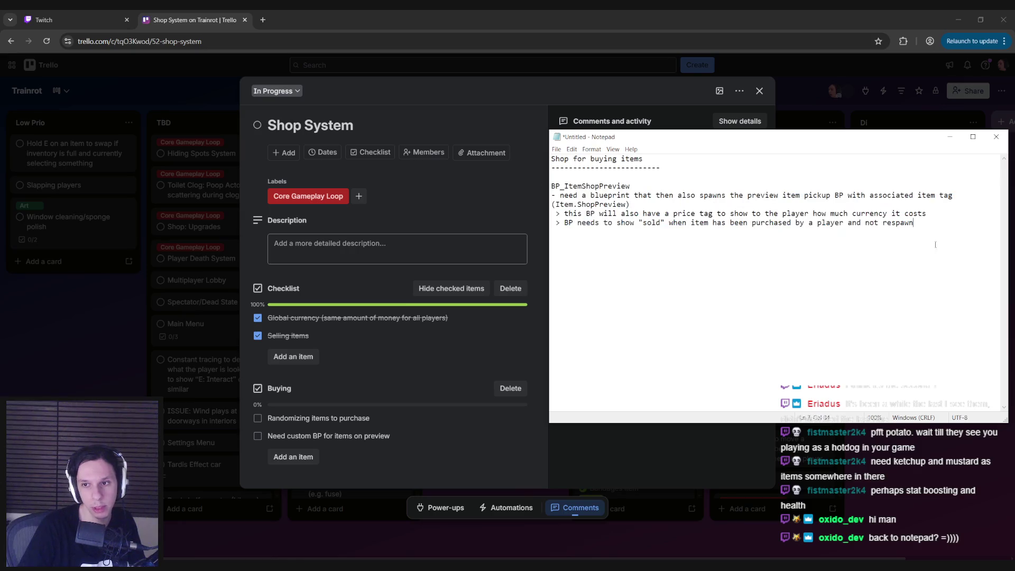
{"action": "left_click_drag", "start_coordinate": [682, 146], "coordinate": [412, 173]}
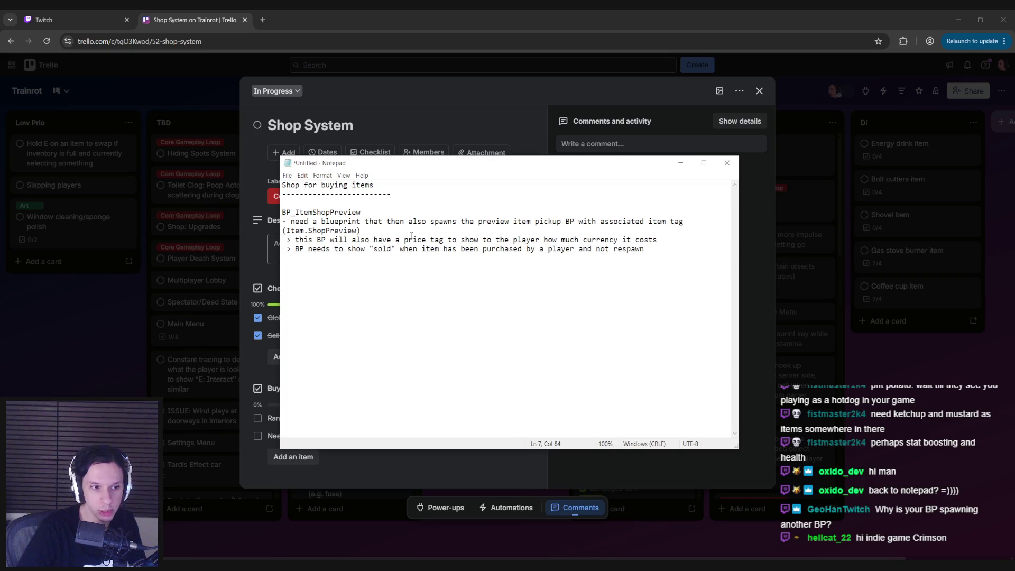
{"action": "left_click_drag", "start_coordinate": [362, 213], "coordinate": [294, 213]}
{"action": "left_click", "coordinate": [374, 213]}
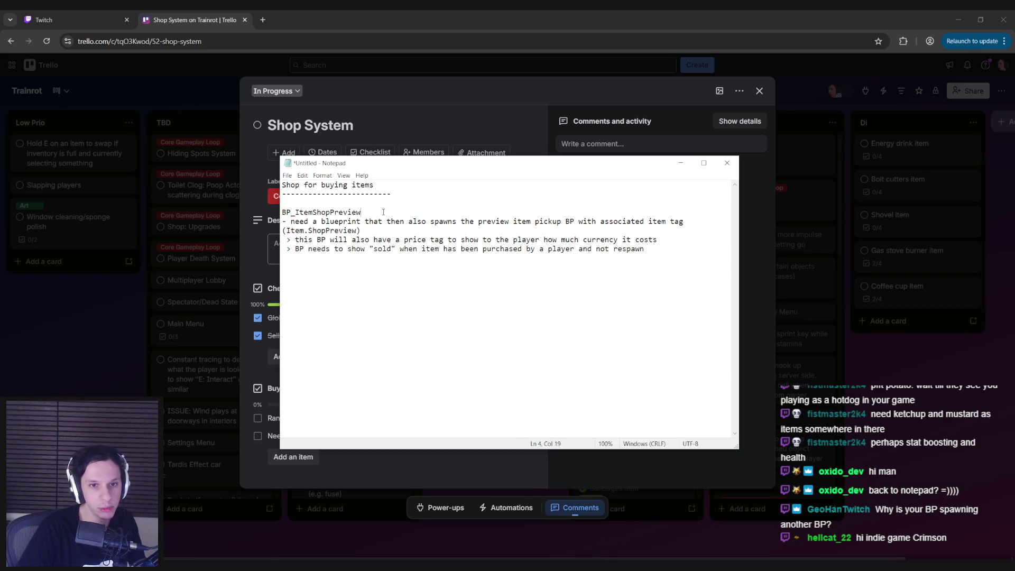
Bring the BP_ItemPickup Blueprint editor up behind the shop notes, keeping Notepad in front.
{"action": "mouse_move", "coordinate": [348, 555]}
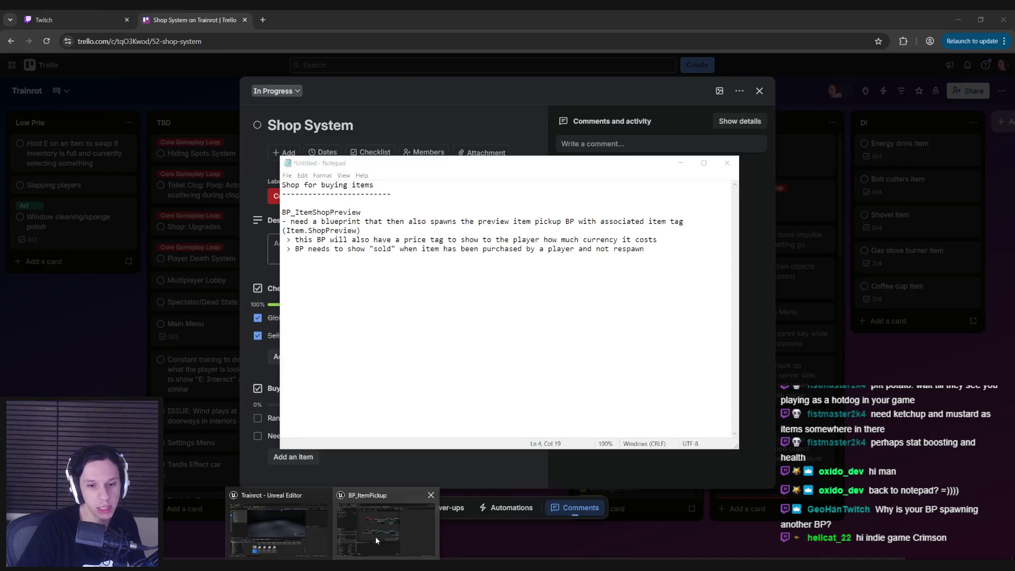
{"action": "left_click", "coordinate": [393, 503]}
{"action": "left_click", "coordinate": [963, 15]}
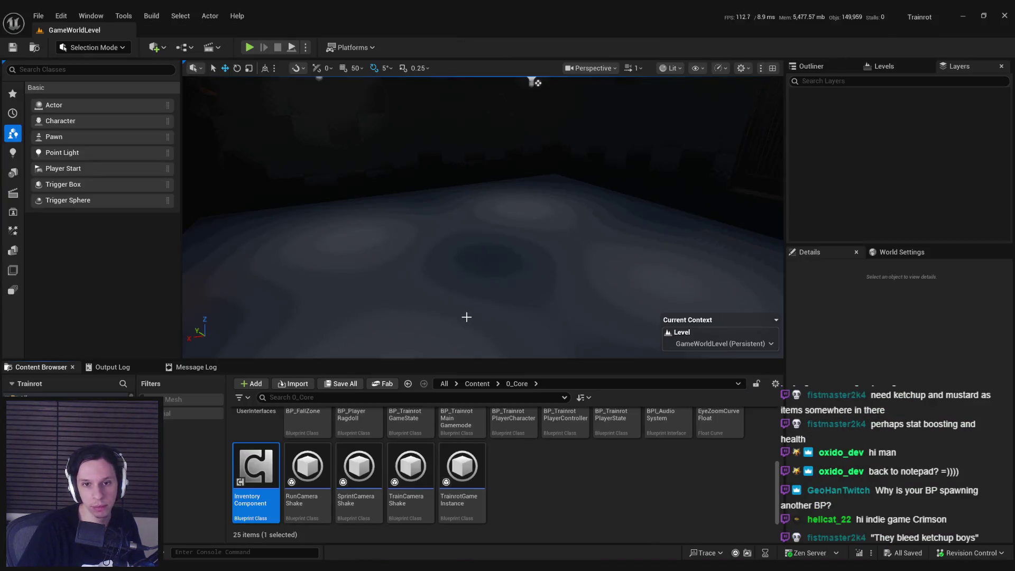
{"action": "left_click", "coordinate": [379, 547]}
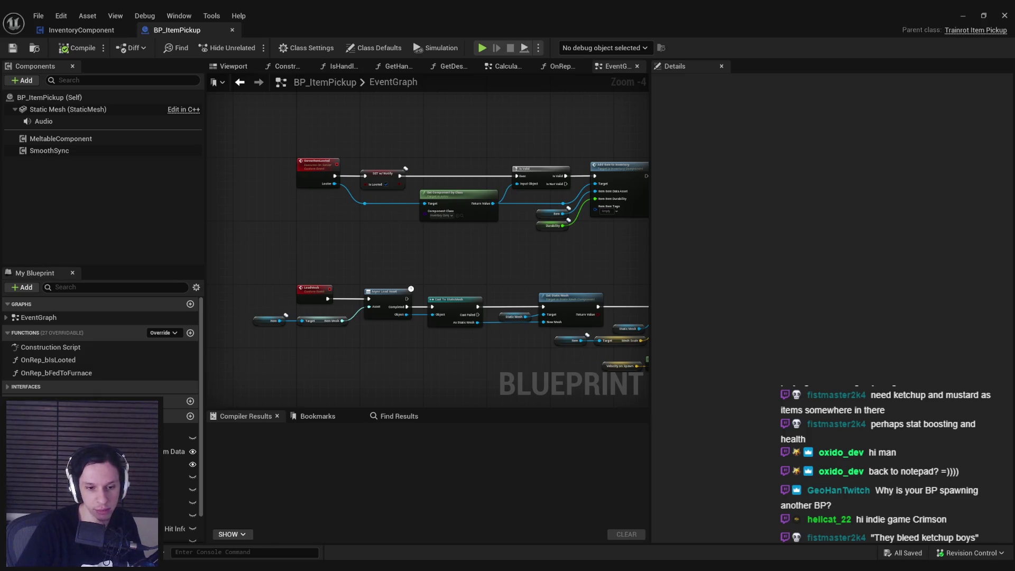
{"action": "mouse_move", "coordinate": [201, 562]}
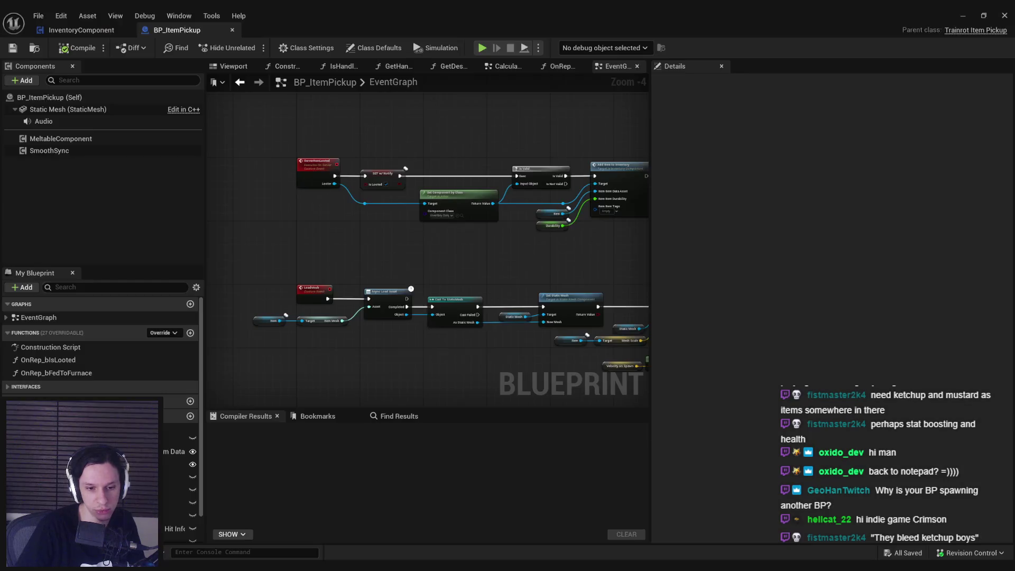
{"action": "left_click", "coordinate": [222, 561]}
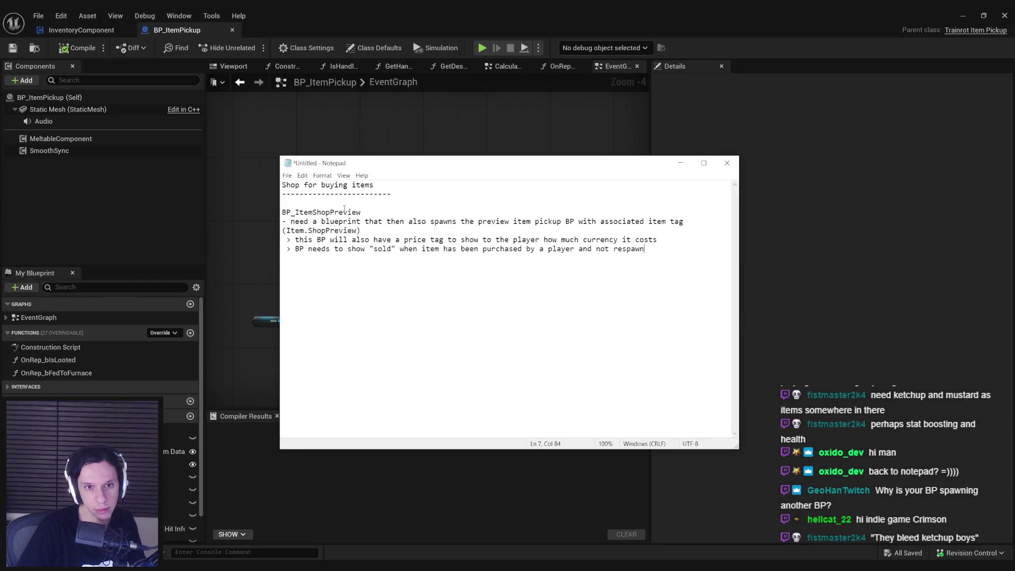
{"action": "mouse_move", "coordinate": [282, 212]}
{"action": "left_mouse_down"}
{"action": "mouse_move", "coordinate": [361, 213]}
{"action": "mouse_move", "coordinate": [386, 232]}
{"action": "left_mouse_up"}
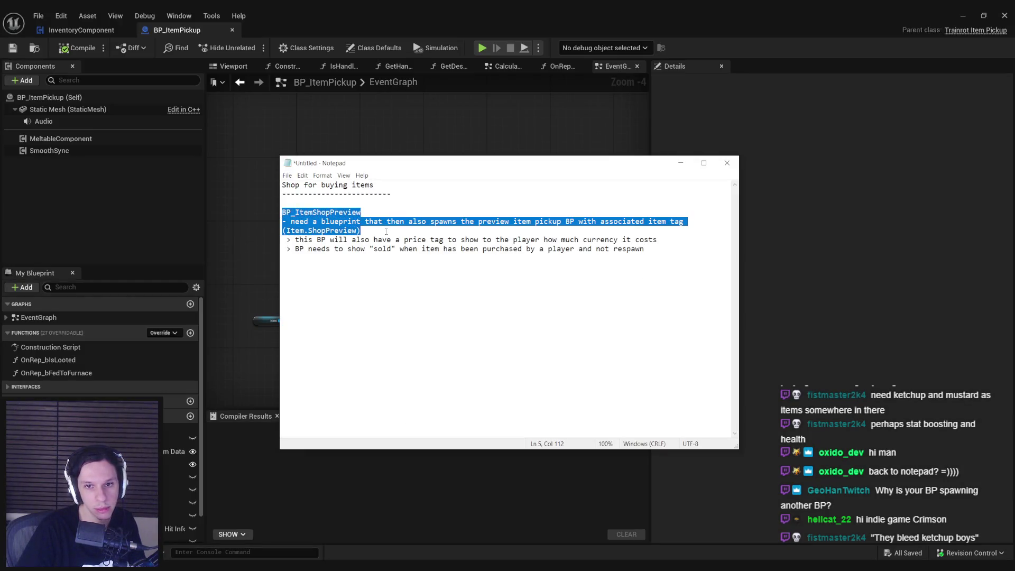
{"action": "left_click", "coordinate": [386, 232]}
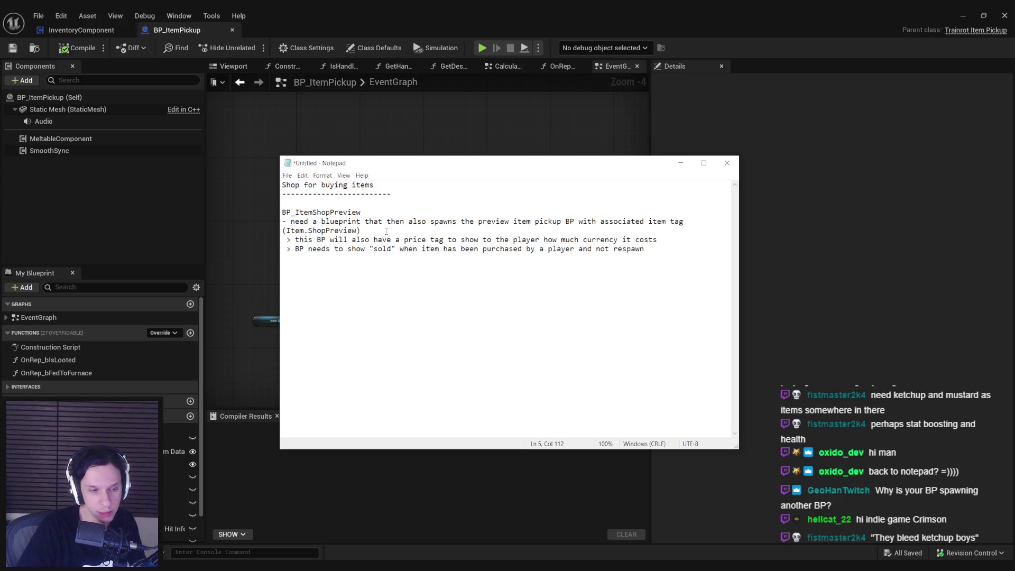
{"action": "mouse_move", "coordinate": [288, 241]}
{"action": "left_mouse_down"}
{"action": "mouse_move", "coordinate": [677, 242]}
{"action": "mouse_move", "coordinate": [272, 232]}
{"action": "mouse_move", "coordinate": [270, 241]}
{"action": "left_mouse_up"}
{"action": "left_click", "coordinate": [677, 243]}
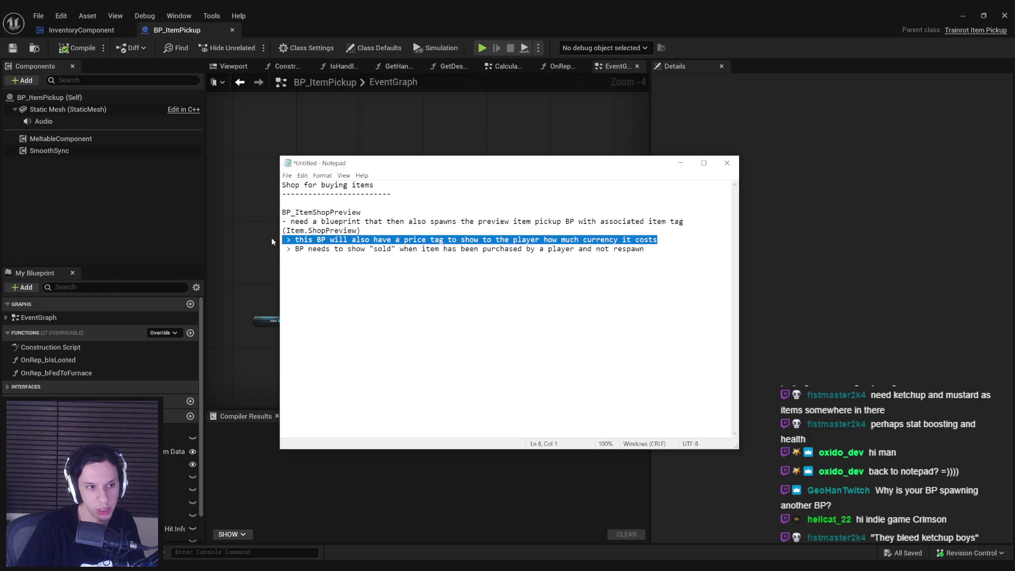
{"action": "left_click", "coordinate": [670, 238]}
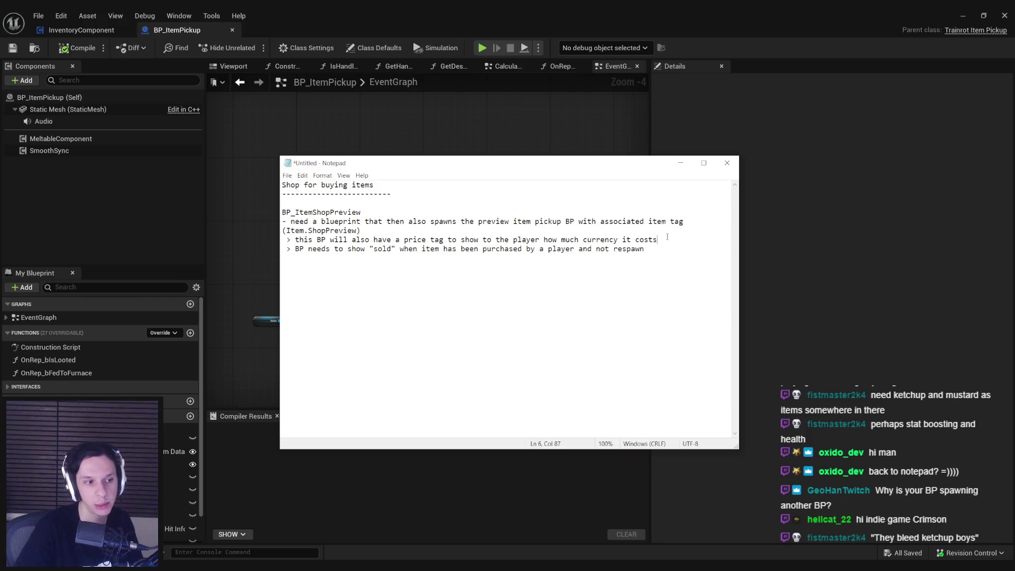
{"action": "left_click", "coordinate": [655, 287]}
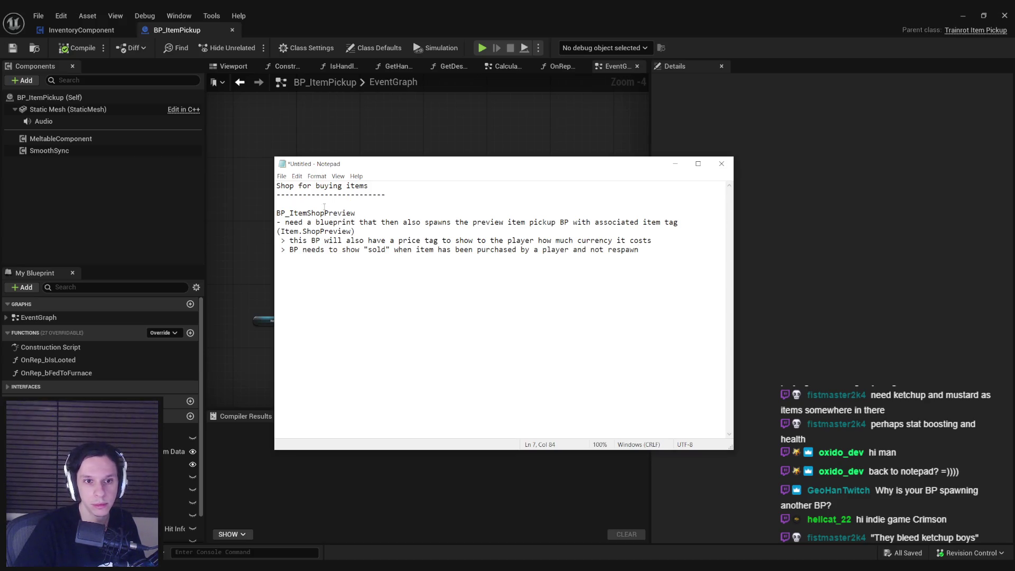
{"action": "triple_click", "coordinate": [286, 222]}
{"action": "key", "text": "End"}
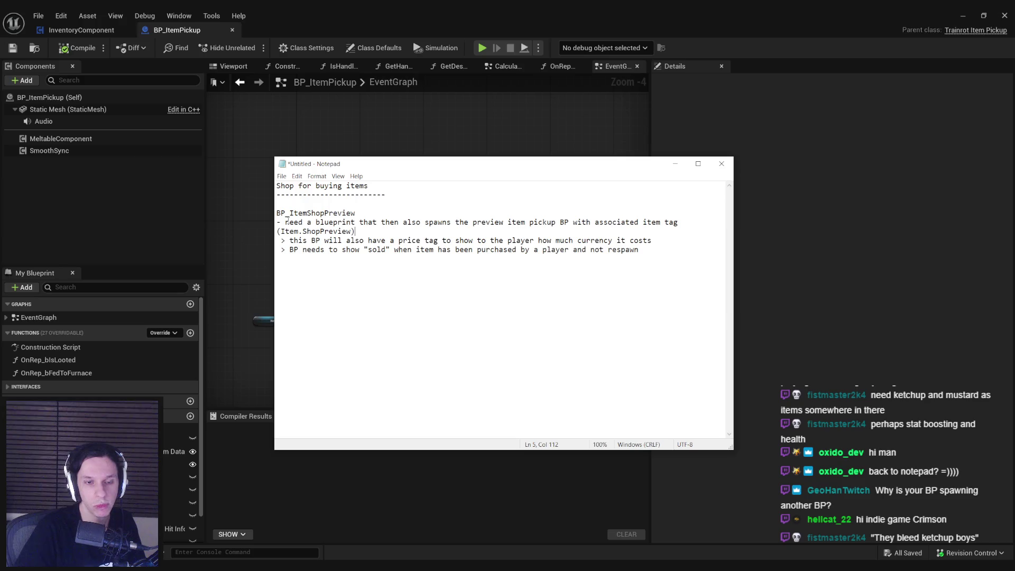
{"action": "mouse_move", "coordinate": [652, 241]}
{"action": "left_mouse_down"}
{"action": "mouse_move", "coordinate": [263, 244]}
{"action": "mouse_move", "coordinate": [273, 233]}
{"action": "mouse_move", "coordinate": [277, 242]}
{"action": "mouse_move", "coordinate": [652, 242]}
{"action": "mouse_move", "coordinate": [271, 241]}
{"action": "left_mouse_up"}
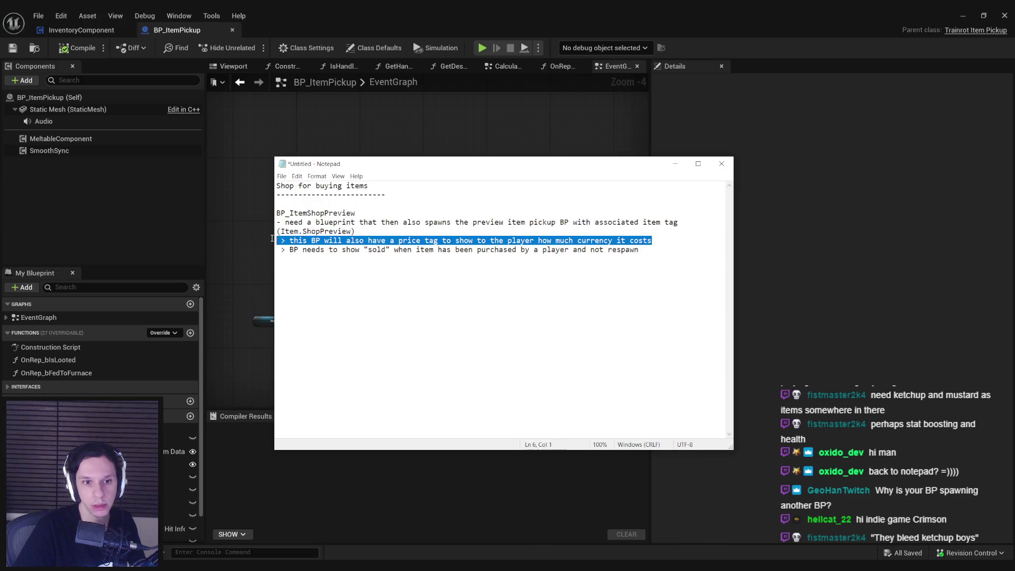
{"action": "key", "text": "End"}
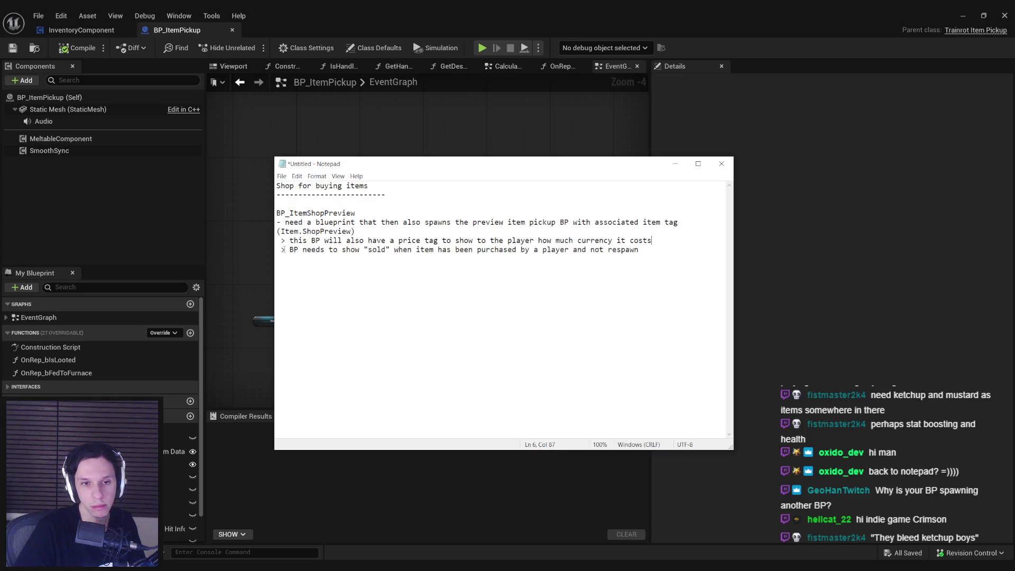
{"action": "mouse_move", "coordinate": [356, 231]}
{"action": "left_mouse_down"}
{"action": "mouse_move", "coordinate": [296, 213]}
{"action": "mouse_move", "coordinate": [348, 213]}
{"action": "mouse_move", "coordinate": [276, 212]}
{"action": "mouse_move", "coordinate": [371, 231]}
{"action": "left_mouse_up"}
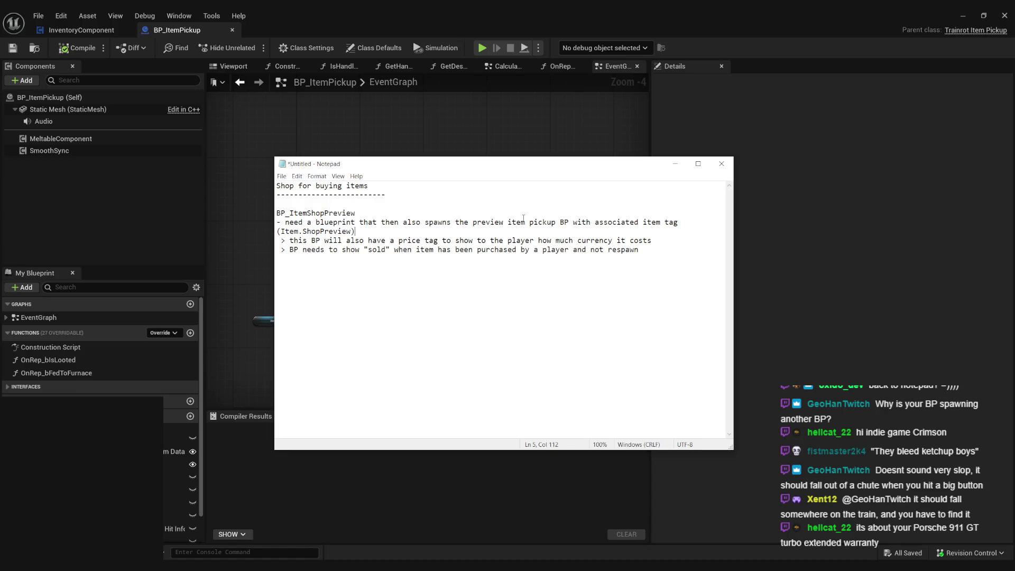
Go to the Trello Shop System card, open and close a stray browser tab, then return to the notes.
{"action": "key", "text": "alt+Tab"}
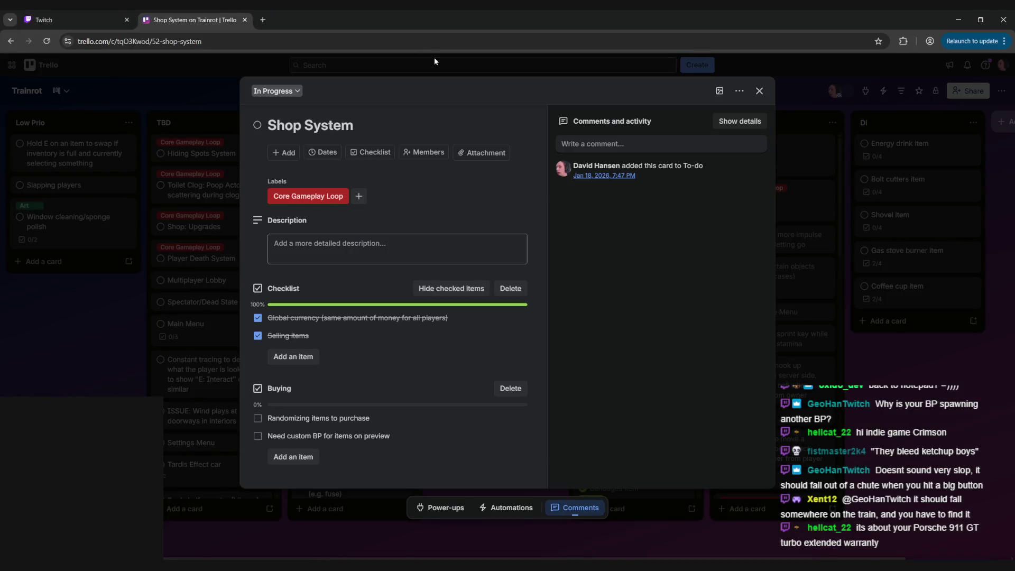
{"action": "left_click", "coordinate": [263, 19]}
{"action": "key", "text": "ctrl+w"}
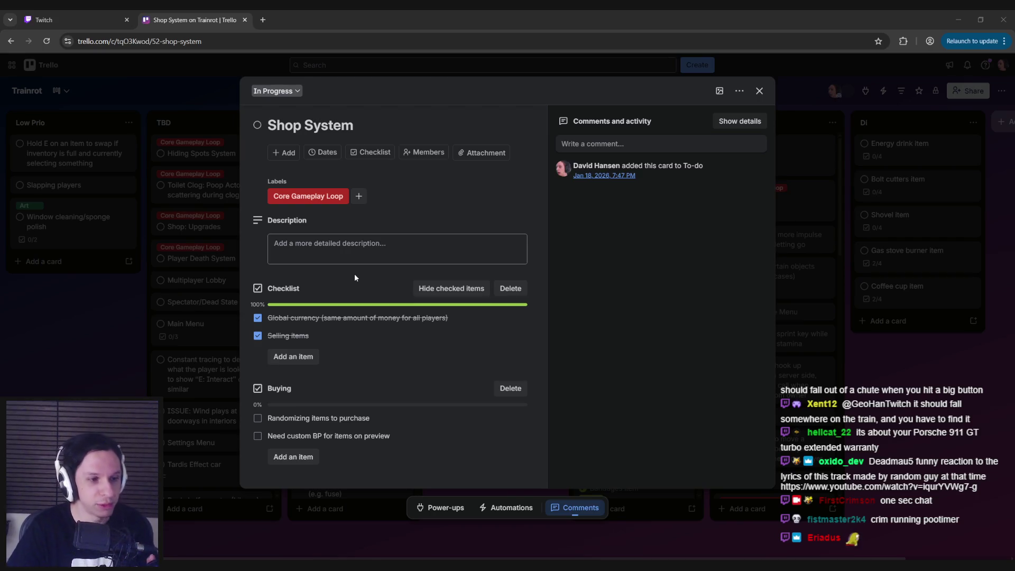
{"action": "key", "text": "alt+Tab"}
Review the BP_ItemShopPreview heading and its preview blueprint description in the notes.
{"action": "left_click", "coordinate": [676, 287]}
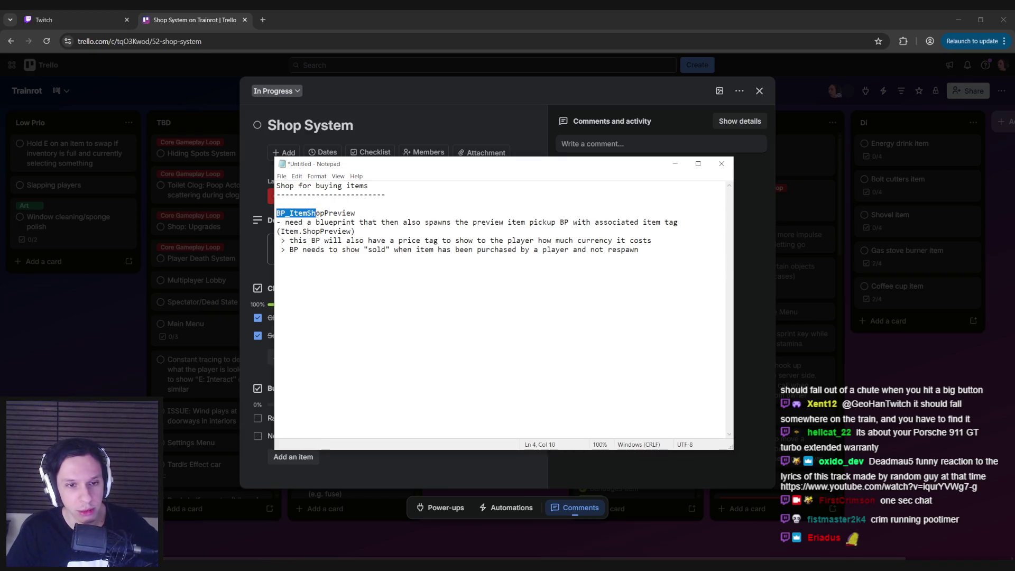
{"action": "left_click", "coordinate": [377, 214]}
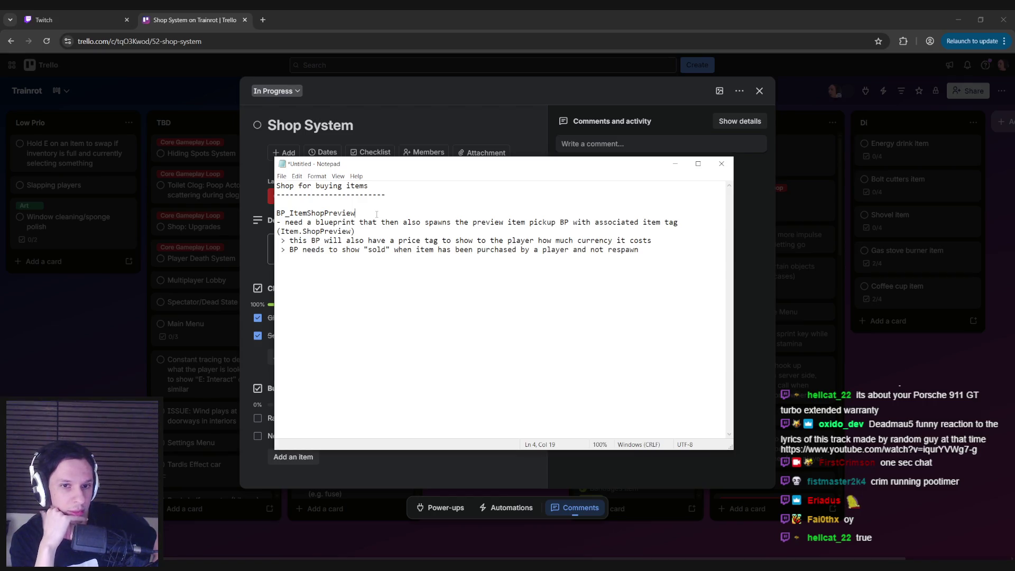
{"action": "left_click_drag", "start_coordinate": [407, 222], "coordinate": [668, 222]}
{"action": "left_click", "coordinate": [424, 228]}
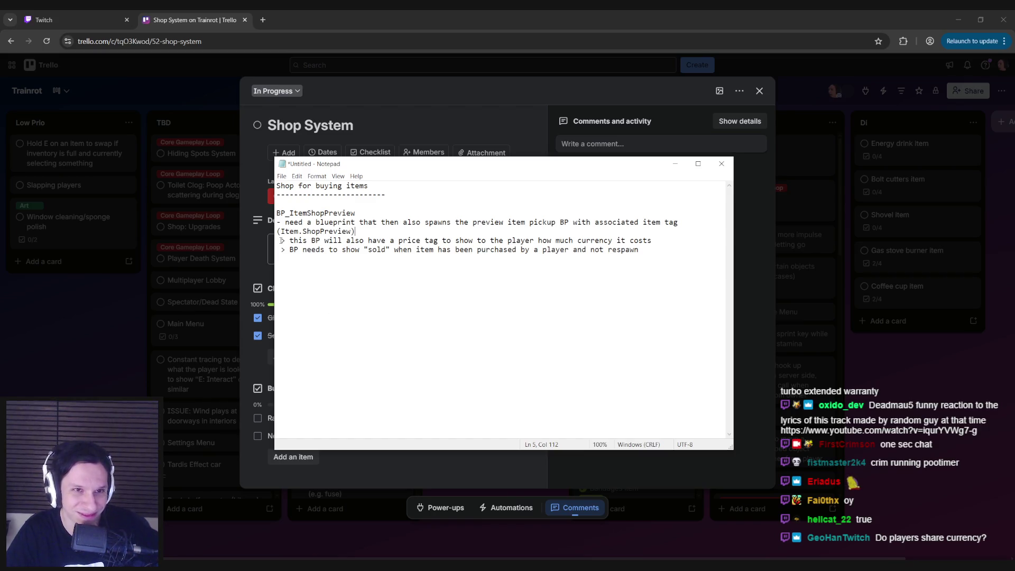
Leave the notes and Trello card to bring up BP_ItemPickup's event graph in Unreal.
{"action": "key", "text": "alt+Tab"}
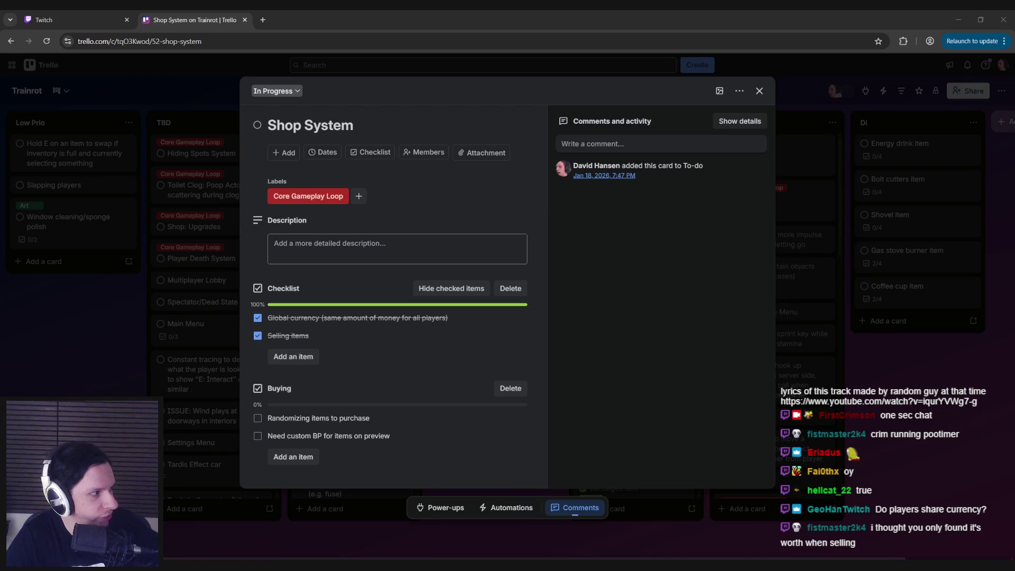
{"action": "key", "text": "alt+Tab"}
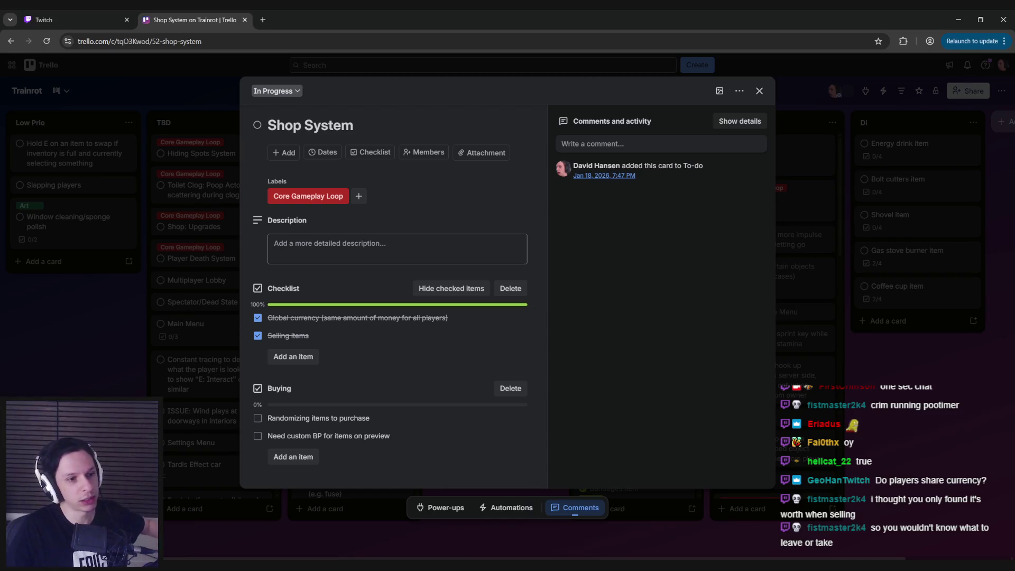
{"action": "key", "text": "alt+Tab"}
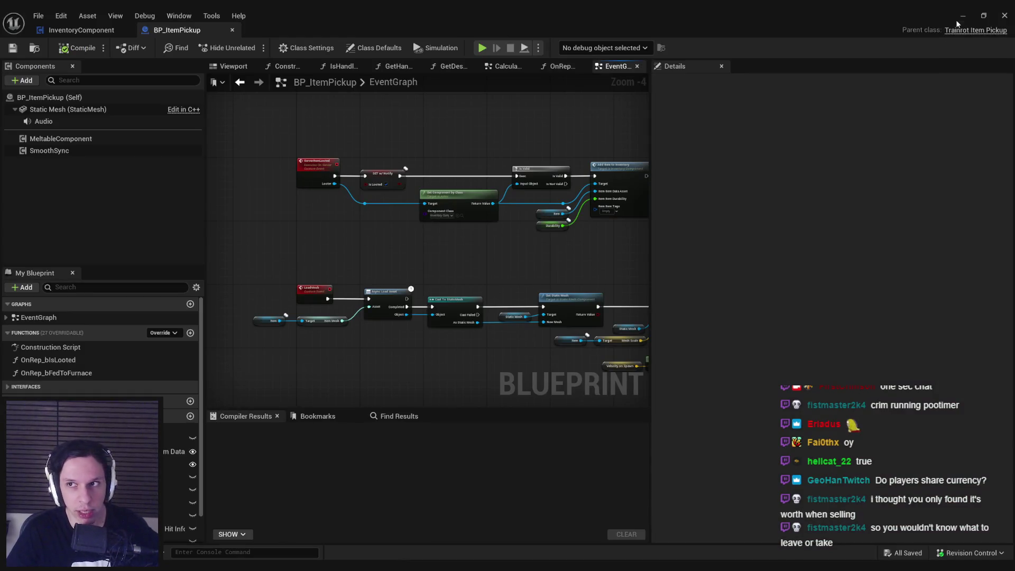
Switch back to the GameWorldLevel editor and start a Play-In-Editor session of the level.
{"action": "key", "text": "alt+Tab"}
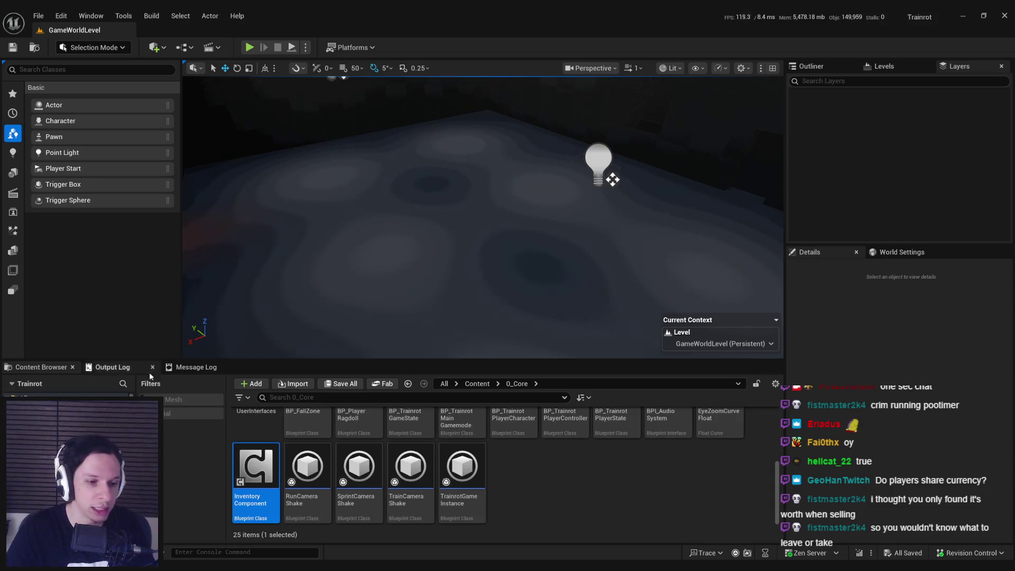
{"action": "key", "text": "alt+Tab"}
{"action": "key", "text": "alt+Tab"}
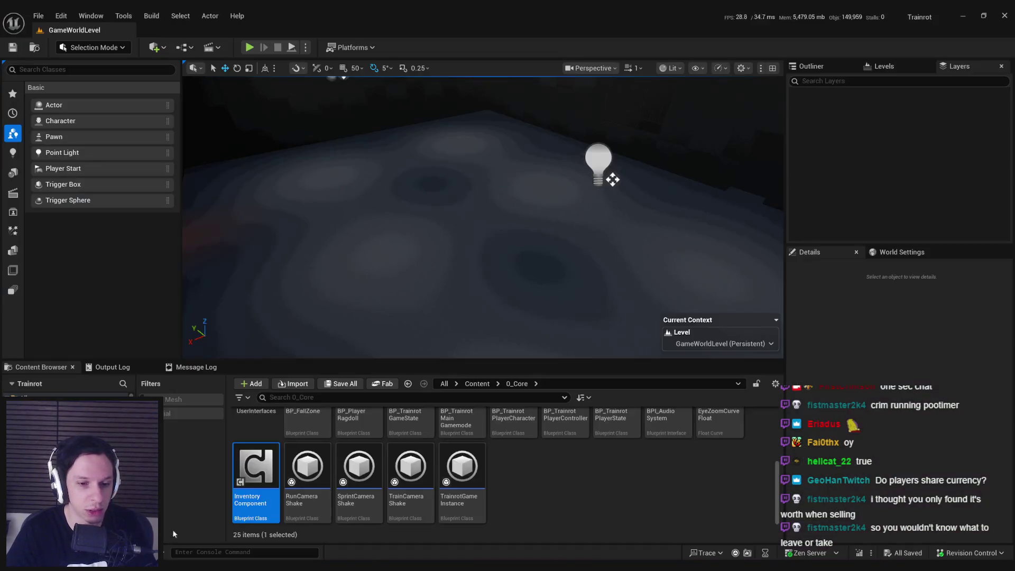
{"action": "key", "text": "alt+Tab"}
{"action": "key", "text": "alt+Tab"}
{"action": "key", "text": "alt+Tab"}
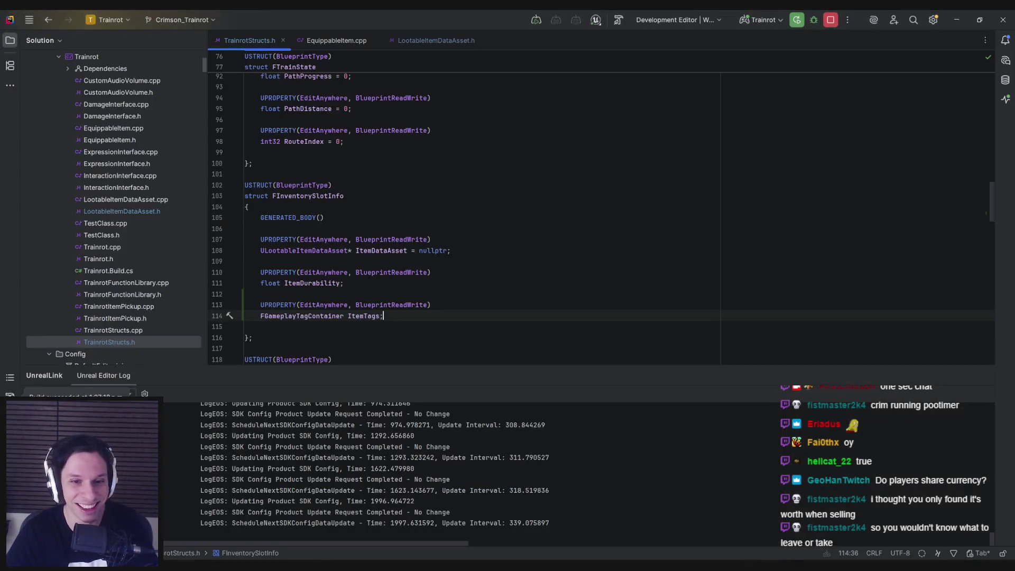
{"action": "key", "text": "alt+Tab"}
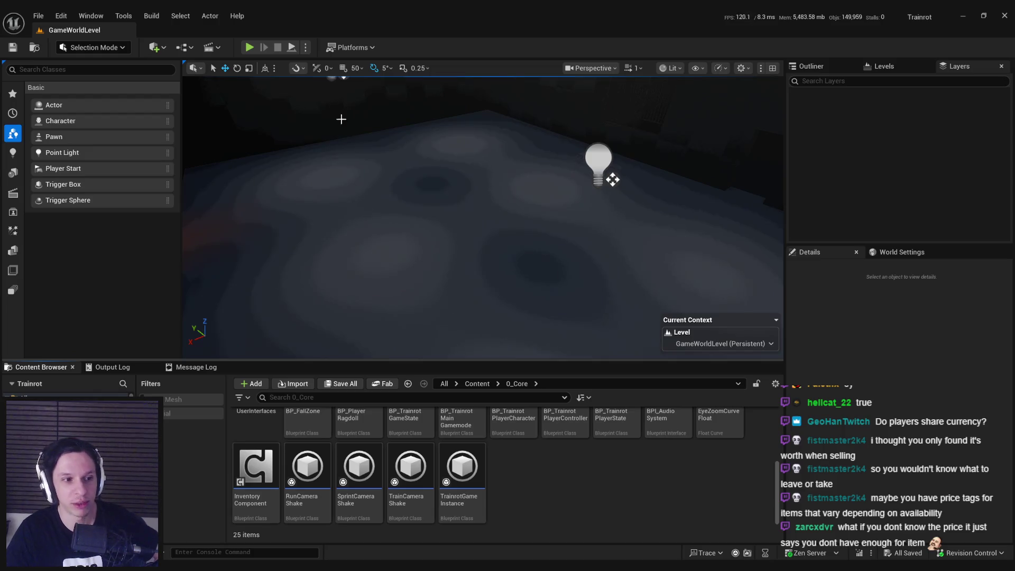
{"action": "key", "text": "alt+p"}
Test-play the level full screen, then stop and restore the editor layout.
{"action": "key", "text": "F11"}
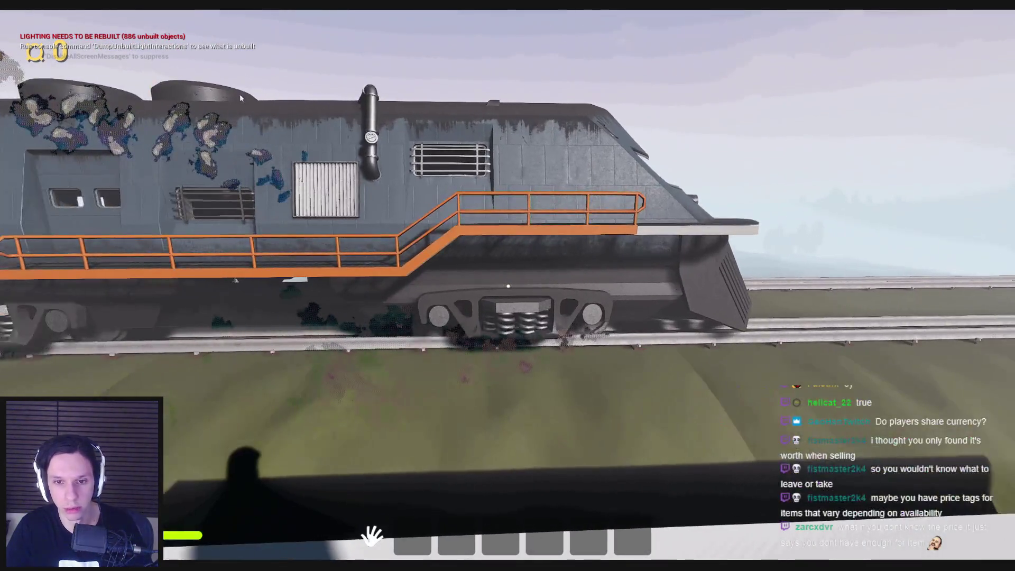
{"action": "key", "text": "Escape"}
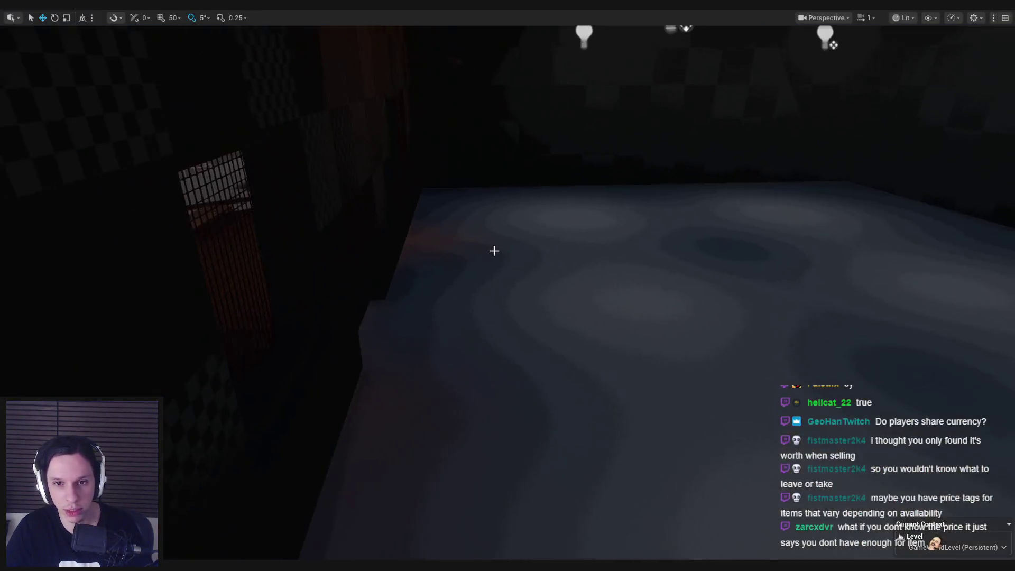
{"action": "left_click", "coordinate": [494, 251]}
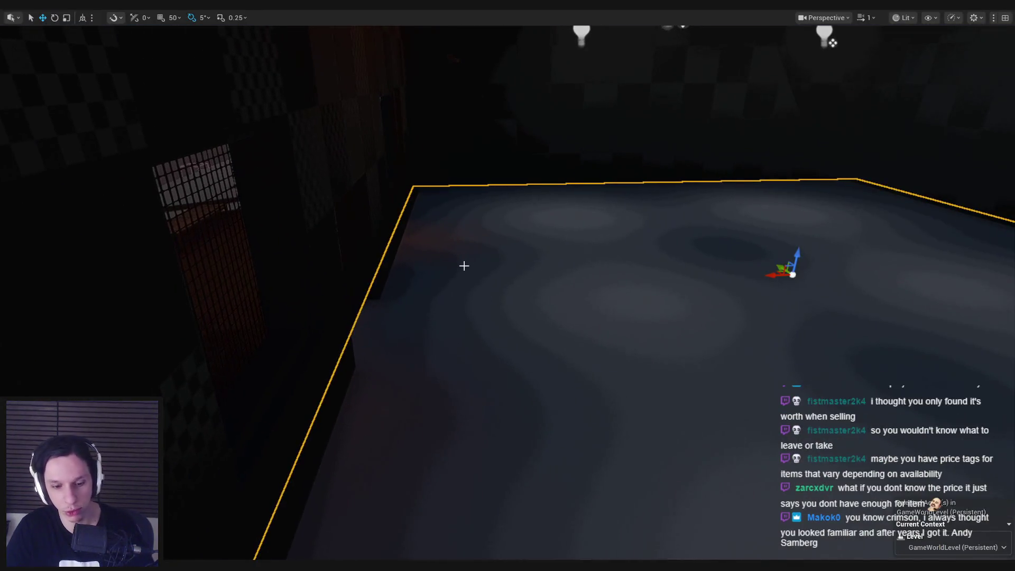
{"action": "key", "text": "F11"}
Make Station_1 the current level from the Levels list.
{"action": "left_click", "coordinate": [834, 125]}
{"action": "right_click", "coordinate": [835, 126]}
{"action": "left_click", "coordinate": [867, 311]}
{"action": "left_click_drag", "start_coordinate": [547, 286], "coordinate": [566, 285]}
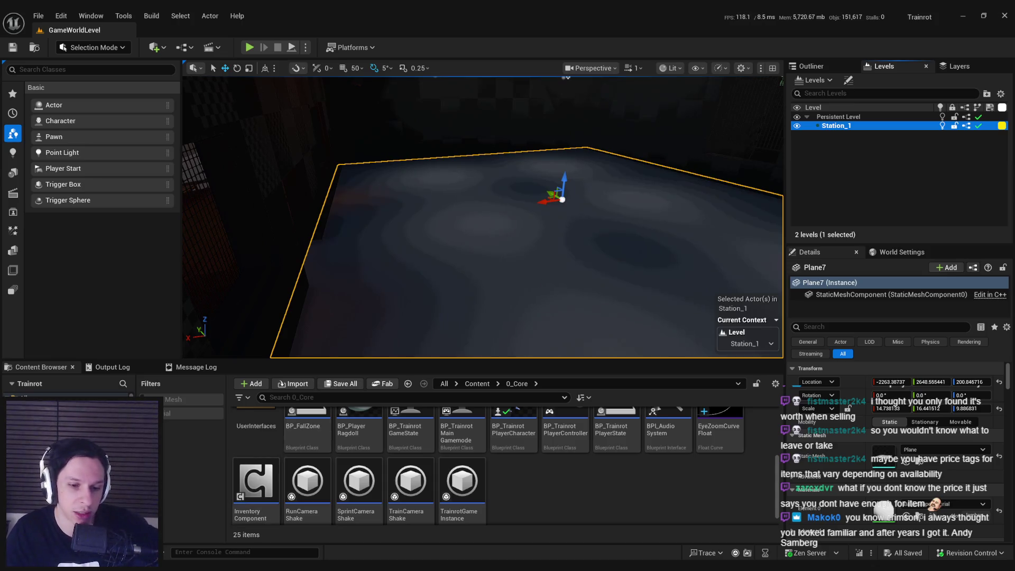
Return to the editor and open the 0_Core Items folder in the Content Browser.
{"action": "mouse_move", "coordinate": [283, 566]}
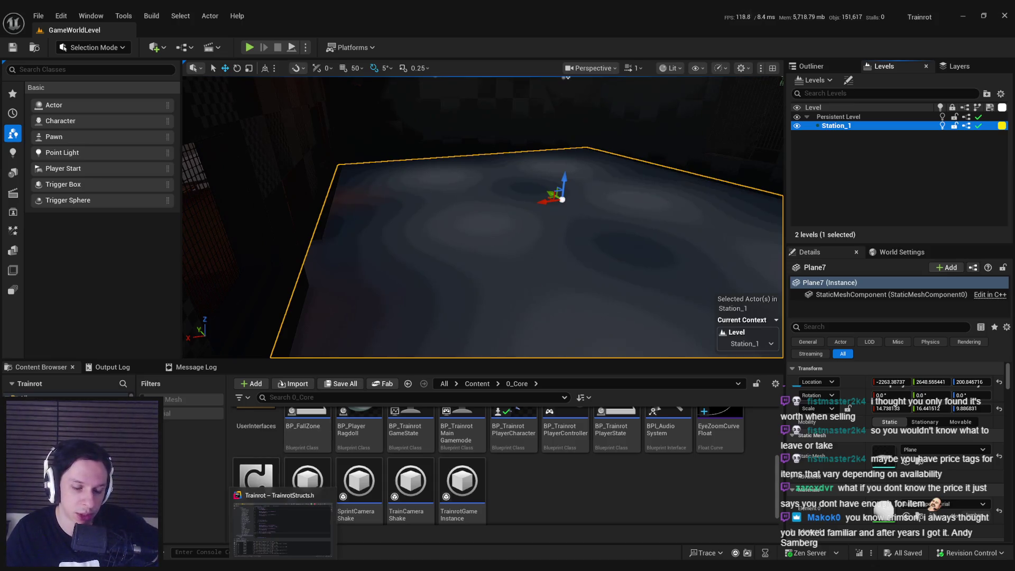
{"action": "left_click", "coordinate": [204, 565]}
{"action": "key", "text": "alt+Tab"}
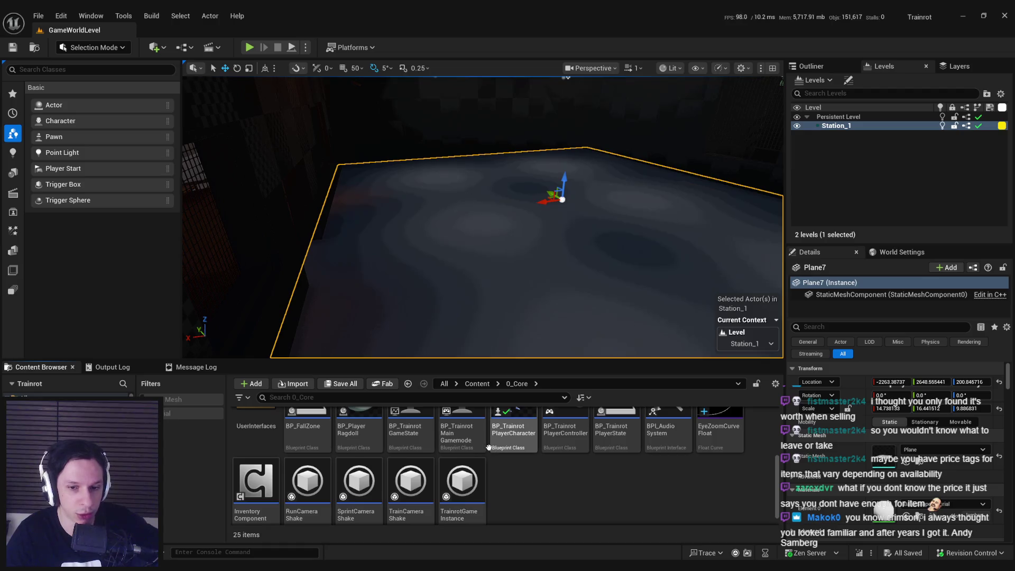
{"action": "scroll", "coordinate": [489, 447], "scroll_direction": "up", "scroll_amount": 2}
{"action": "scroll", "coordinate": [489, 447], "scroll_direction": "down", "scroll_amount": 2}
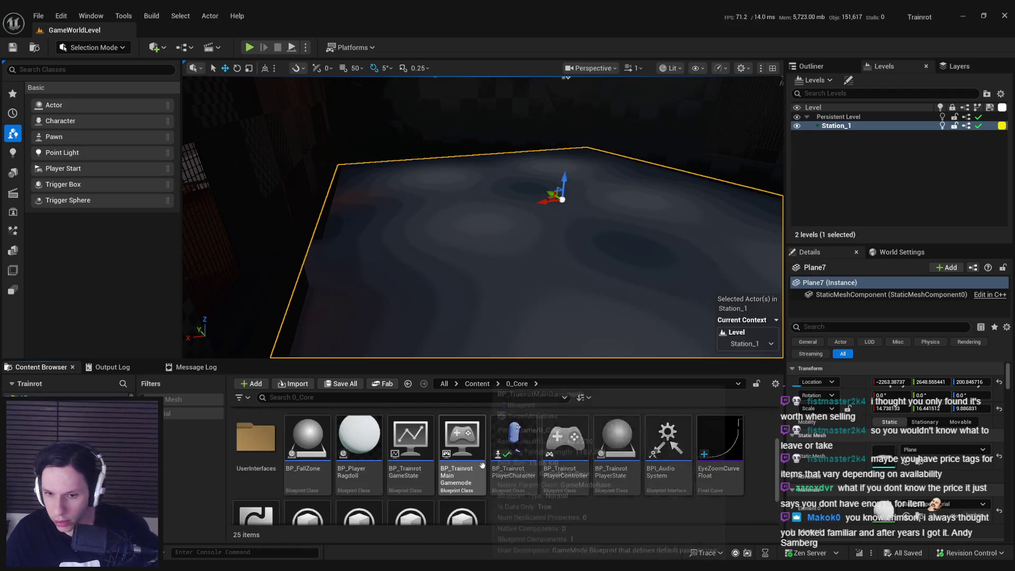
{"action": "scroll", "coordinate": [512, 501], "scroll_direction": "up", "scroll_amount": 1}
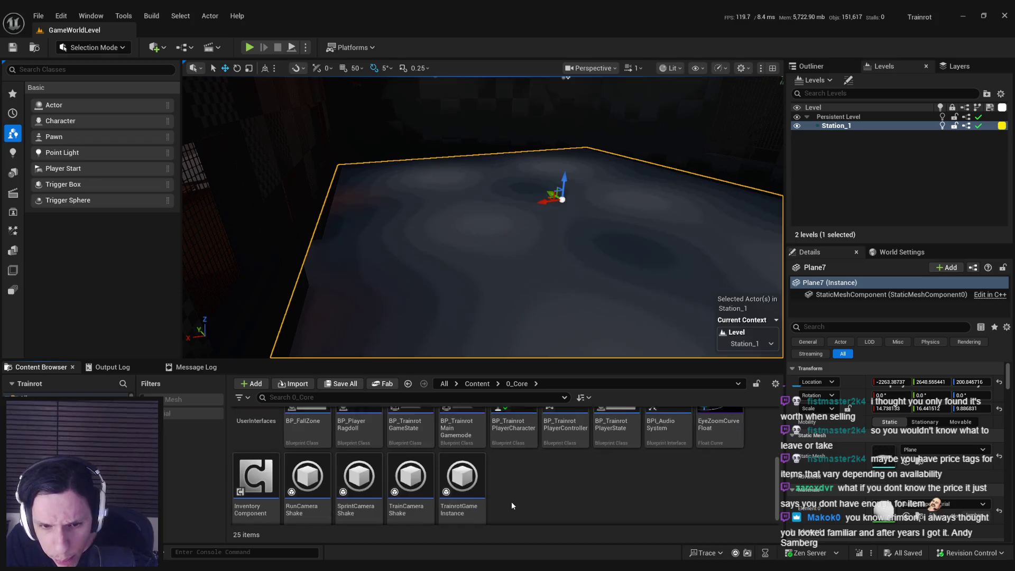
{"action": "scroll", "coordinate": [508, 498], "scroll_direction": "up", "scroll_amount": 2}
{"action": "double_click", "coordinate": [360, 444]}
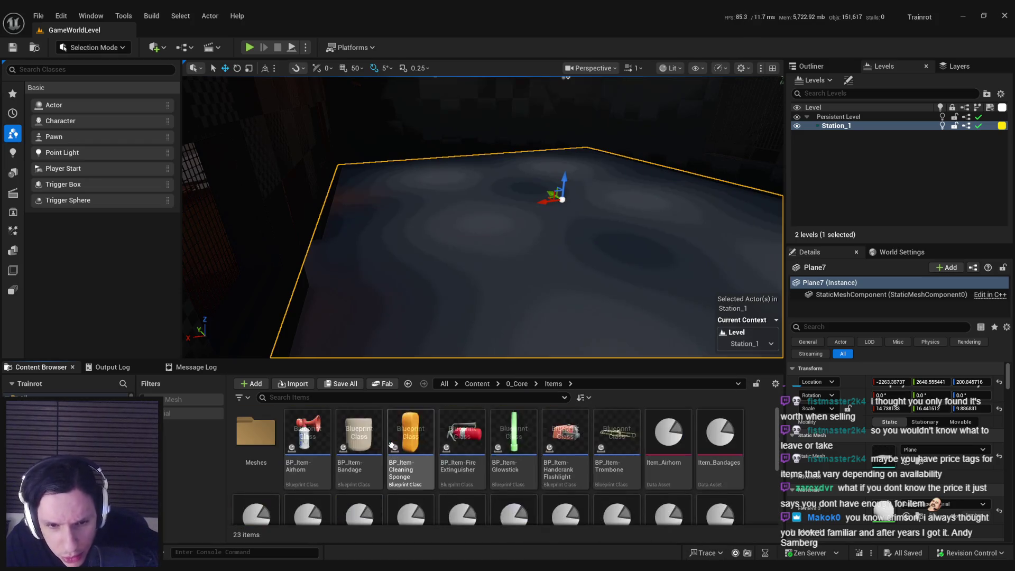
Open the Item_Airhorn data asset and read the Shop Value tooltip.
{"action": "scroll", "coordinate": [611, 468], "scroll_direction": "down", "scroll_amount": 2}
{"action": "double_click", "coordinate": [661, 431]}
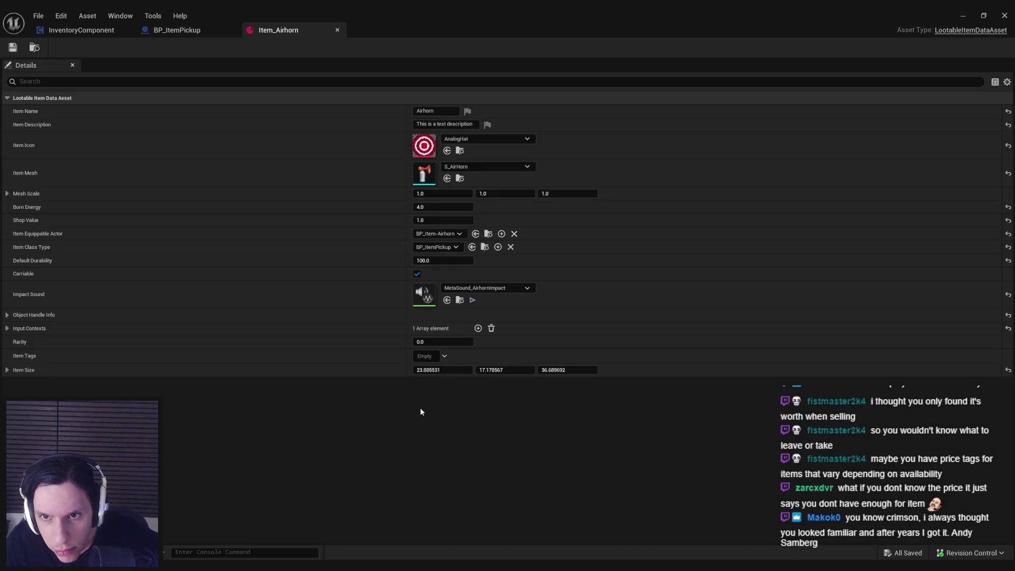
{"action": "mouse_move", "coordinate": [24, 222]}
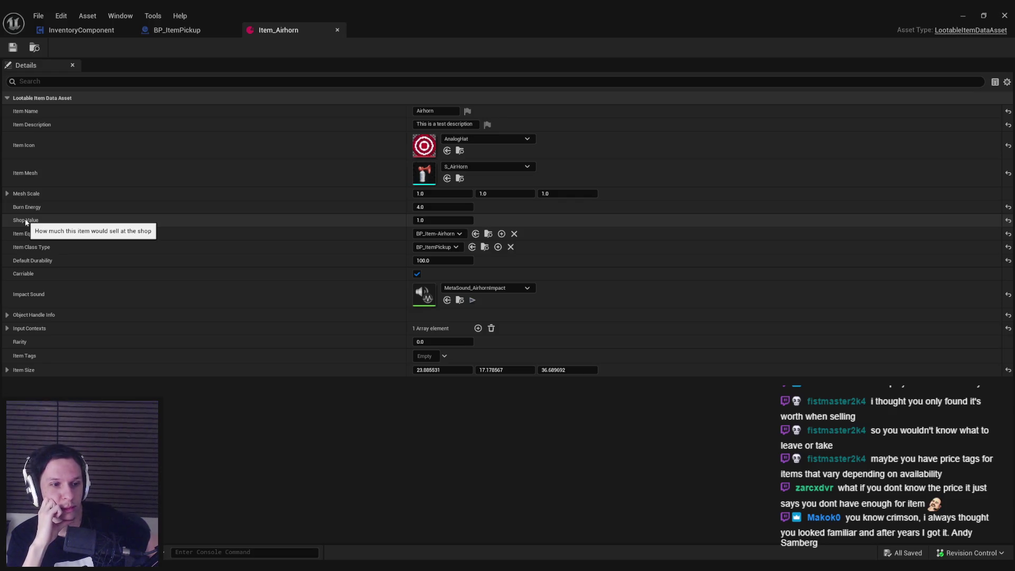
Toggle the Input Contexts and Object Handle Info sections, then bring Notepad forward.
{"action": "left_click", "coordinate": [7, 329]}
{"action": "left_click", "coordinate": [7, 329]}
{"action": "left_click", "coordinate": [8, 315]}
{"action": "left_click", "coordinate": [9, 317]}
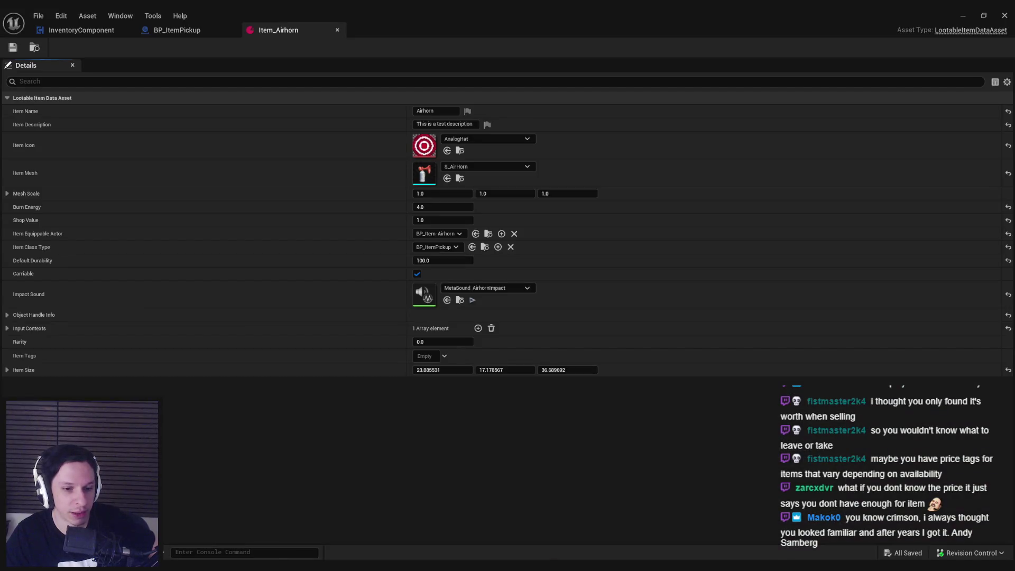
{"action": "left_click", "coordinate": [283, 524]}
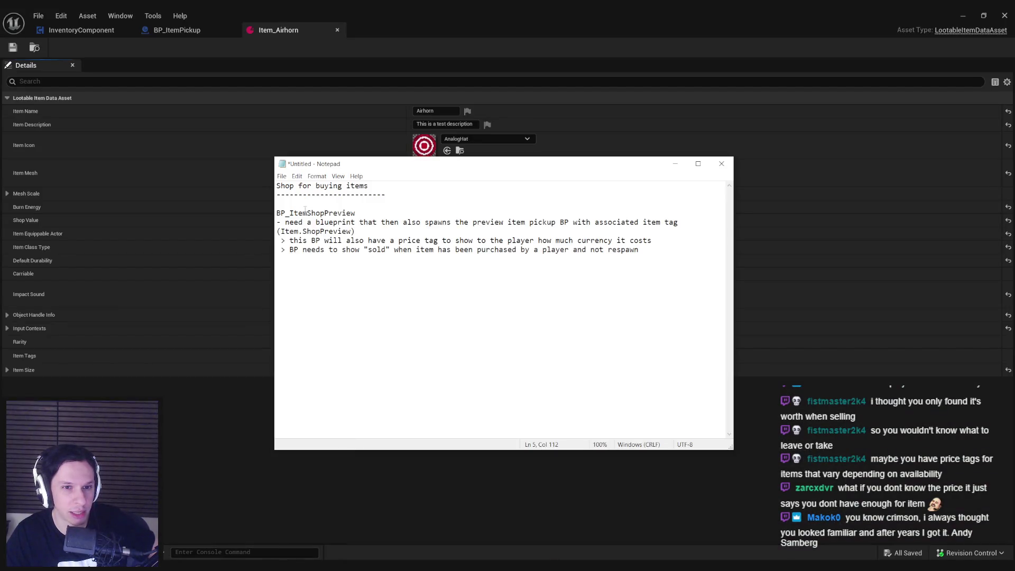
Enlarge the Notepad window so the BP_ItemShopPreview lines stop wrapping.
{"action": "left_click_drag", "start_coordinate": [277, 214], "coordinate": [640, 251]}
{"action": "left_click", "coordinate": [632, 251]}
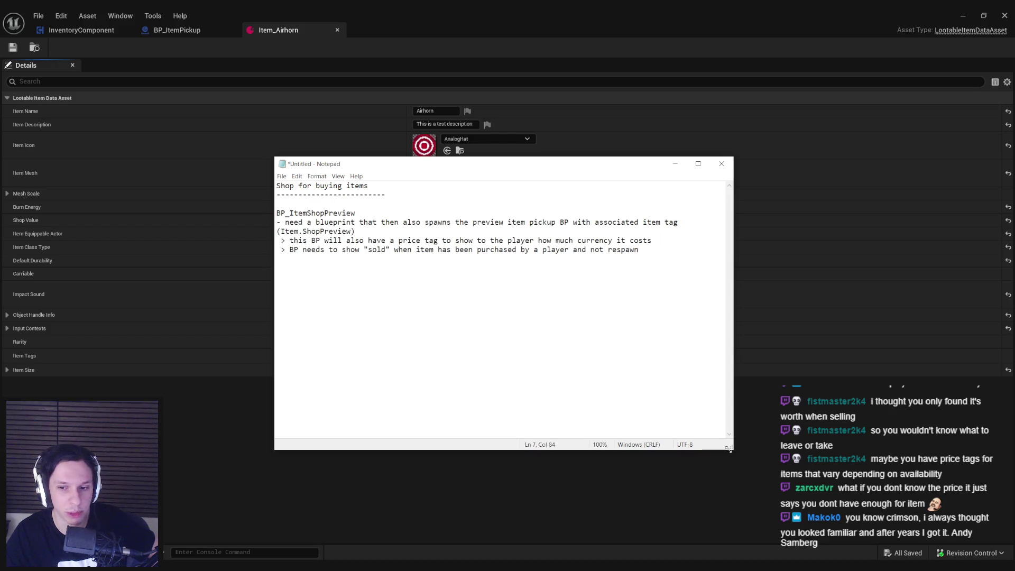
{"action": "left_click_drag", "start_coordinate": [735, 451], "coordinate": [826, 491]}
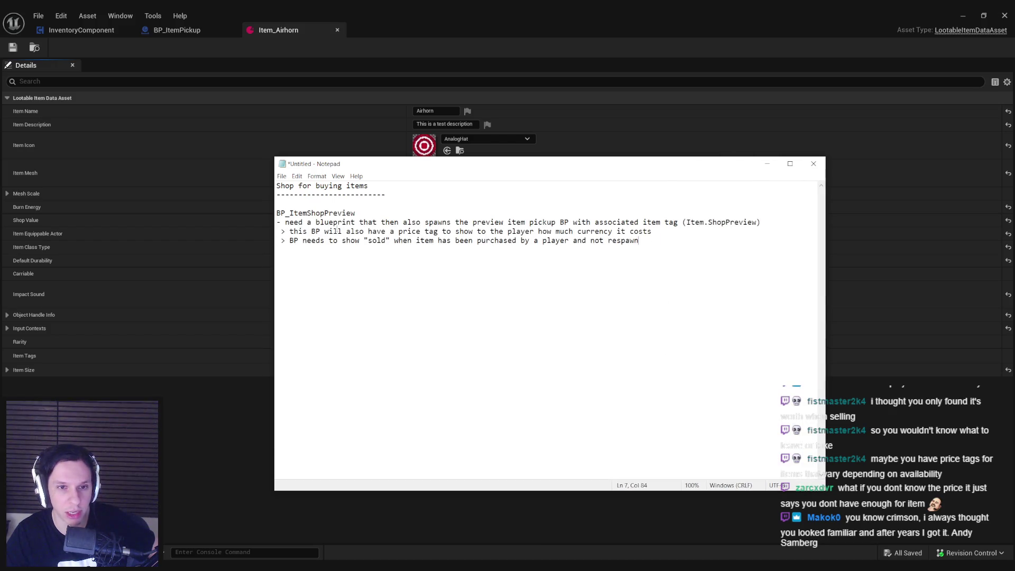
{"action": "left_click_drag", "start_coordinate": [276, 214], "coordinate": [672, 243]}
{"action": "left_click", "coordinate": [679, 242]}
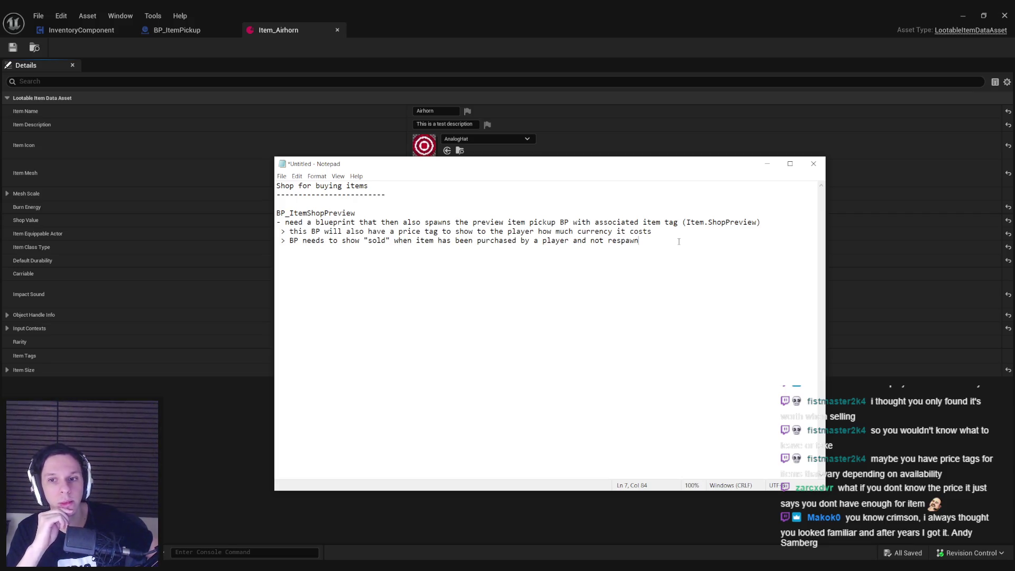
Reread line 5's (Item.ShopPreview) tag and the separator line under the title.
{"action": "left_click_drag", "start_coordinate": [277, 222], "coordinate": [763, 222]}
{"action": "left_click", "coordinate": [682, 222]}
{"action": "left_click", "coordinate": [761, 222]}
{"action": "left_click", "coordinate": [682, 224]}
{"action": "left_click", "coordinate": [762, 222]}
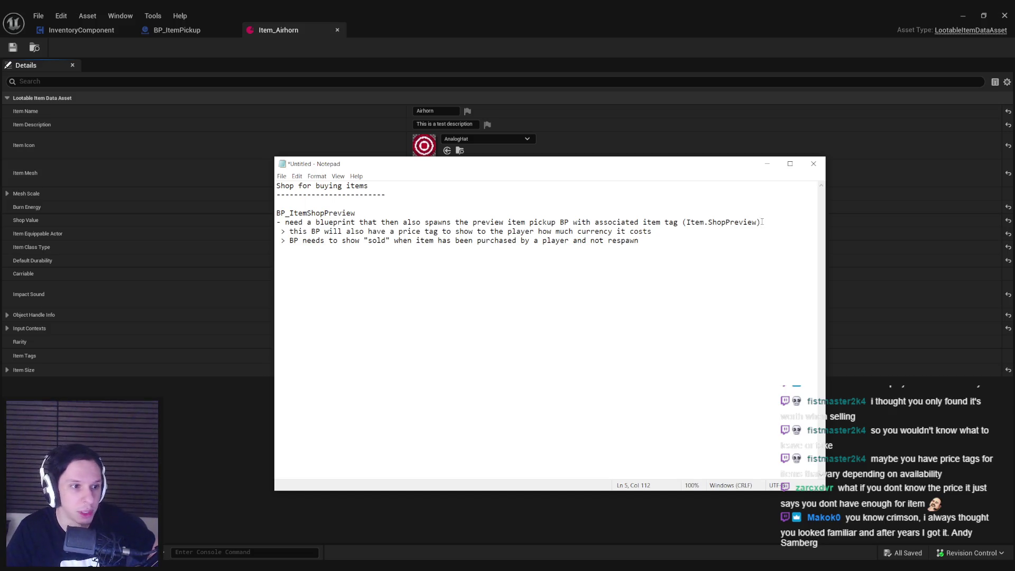
{"action": "mouse_move", "coordinate": [762, 223]}
{"action": "left_mouse_down"}
{"action": "mouse_move", "coordinate": [683, 225]}
{"action": "mouse_move", "coordinate": [762, 222]}
{"action": "left_mouse_up"}
{"action": "left_click", "coordinate": [766, 222]}
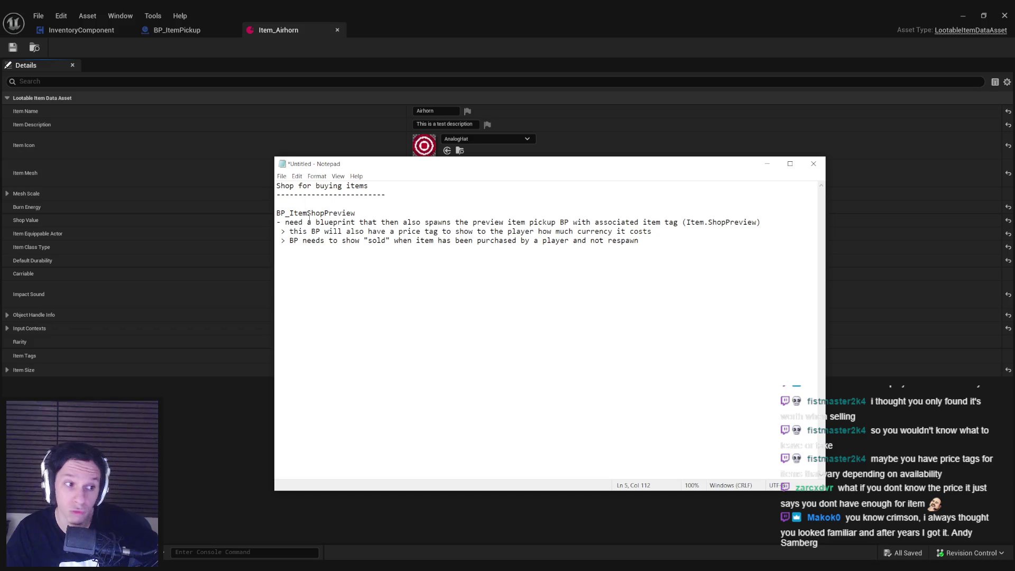
{"action": "left_click_drag", "start_coordinate": [290, 231], "coordinate": [652, 231]}
{"action": "left_click", "coordinate": [654, 231]}
Close Item_Airhorn, then open and close the Item_Plunger data asset.
{"action": "left_click", "coordinate": [457, 13]}
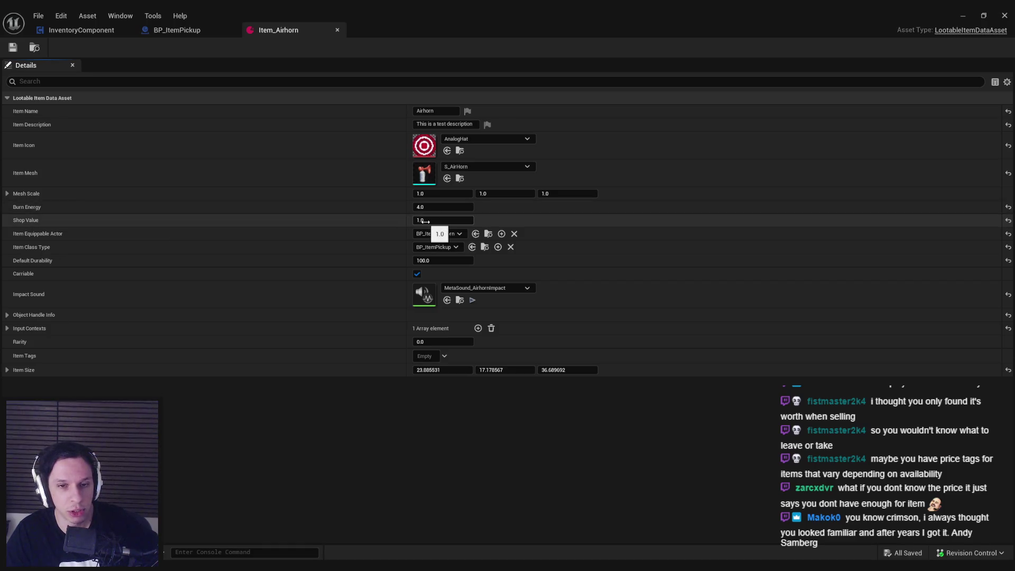
{"action": "left_click", "coordinate": [338, 31]}
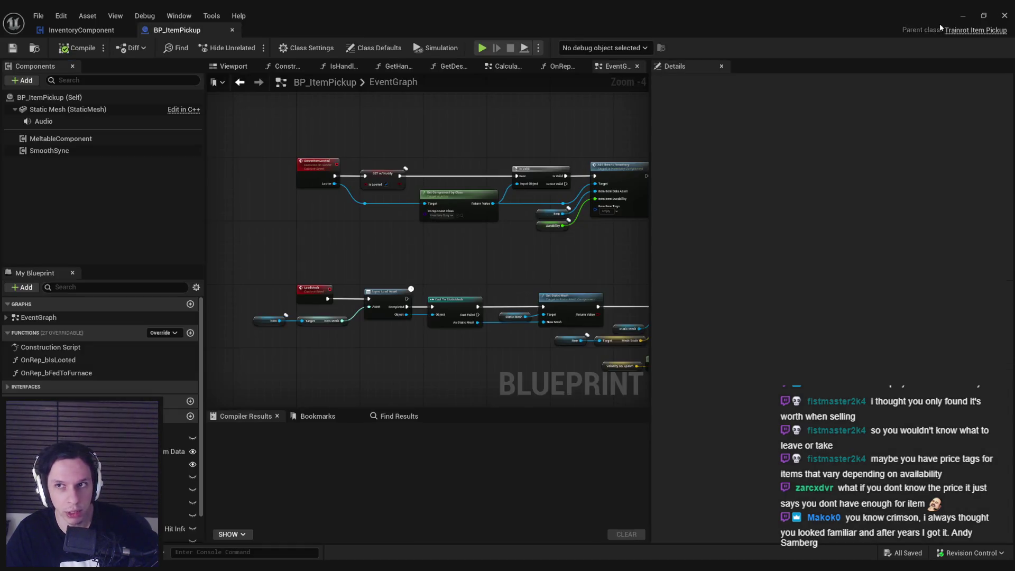
{"action": "left_click", "coordinate": [1004, 15]}
{"action": "scroll", "coordinate": [583, 508], "scroll_direction": "down", "scroll_amount": 1}
{"action": "double_click", "coordinate": [613, 476]}
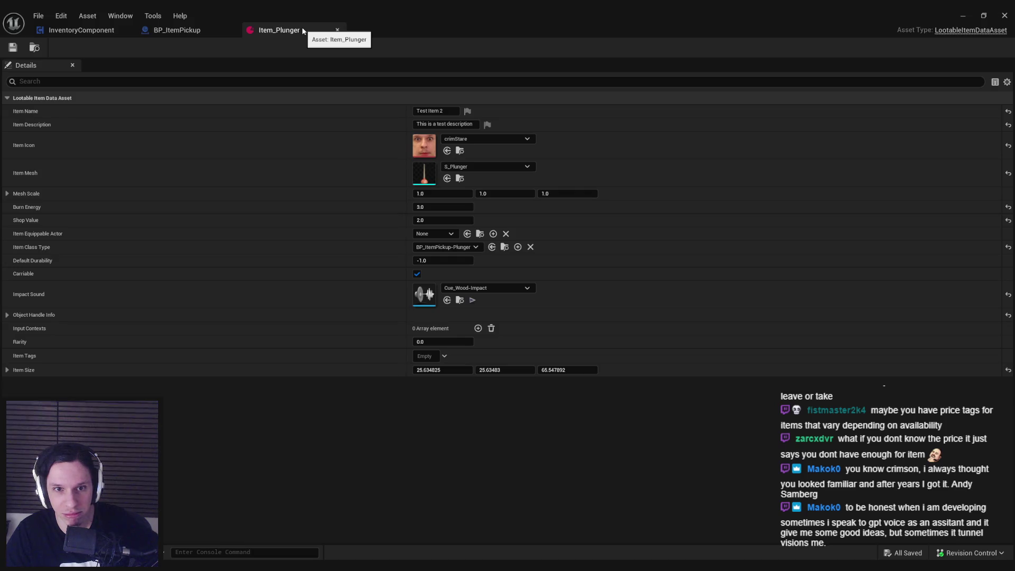
{"action": "left_click", "coordinate": [338, 30]}
{"action": "left_click", "coordinate": [963, 15]}
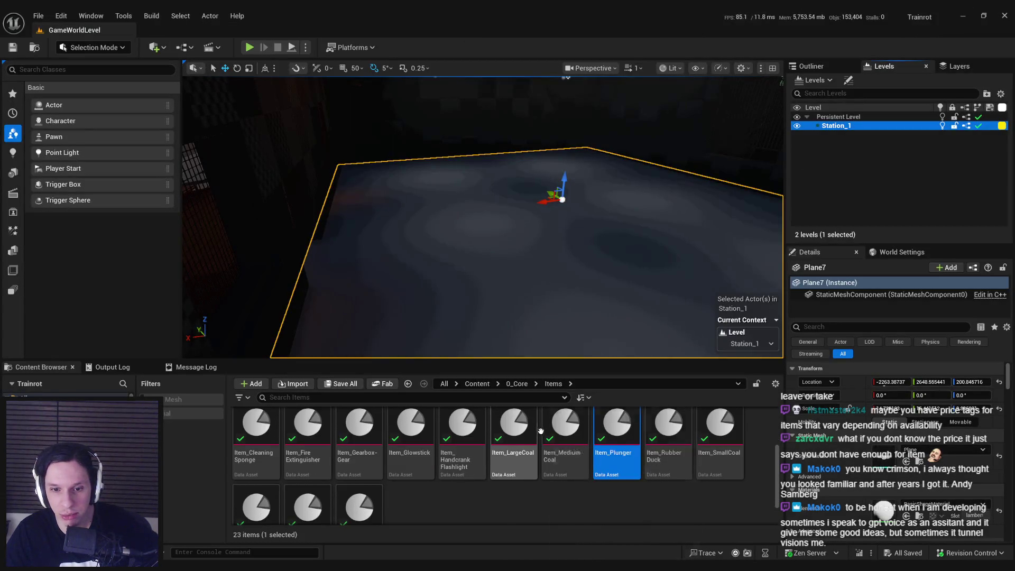
Open and close the Item_LargeCoal and Item_HandcrankFlashlight data assets.
{"action": "double_click", "coordinate": [513, 438]}
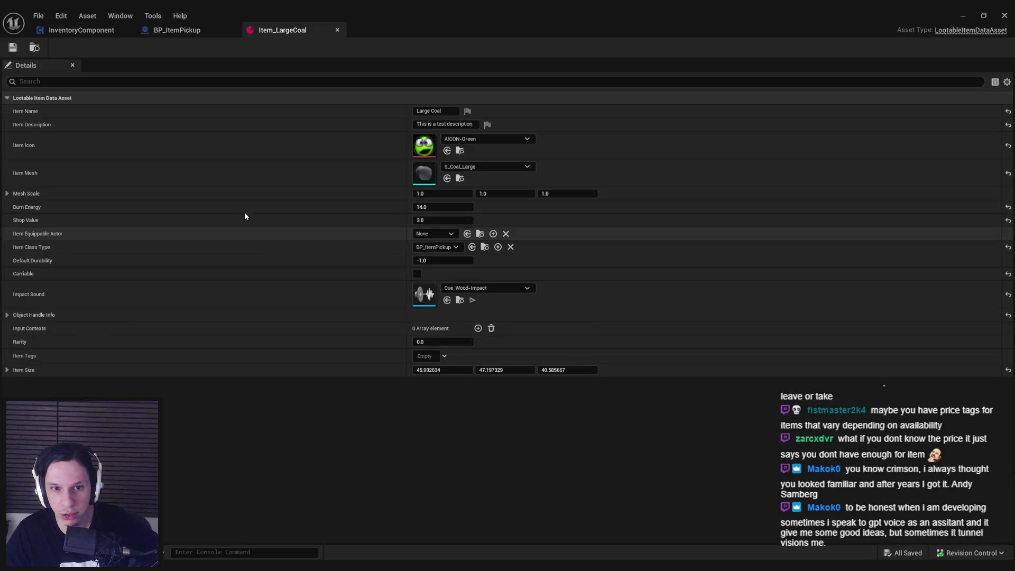
{"action": "left_click", "coordinate": [338, 30]}
{"action": "left_click", "coordinate": [963, 15]}
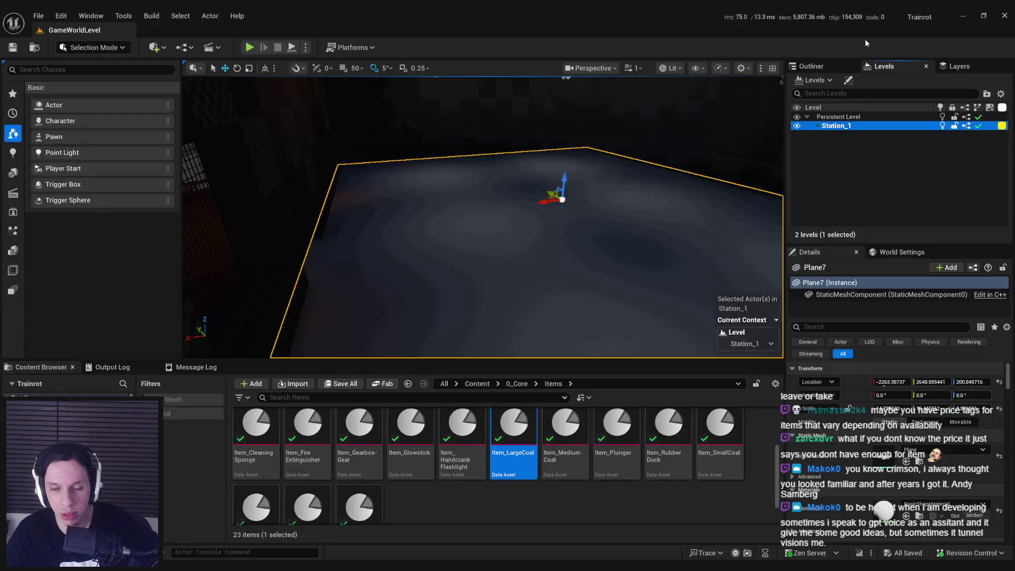
{"action": "double_click", "coordinate": [461, 468]}
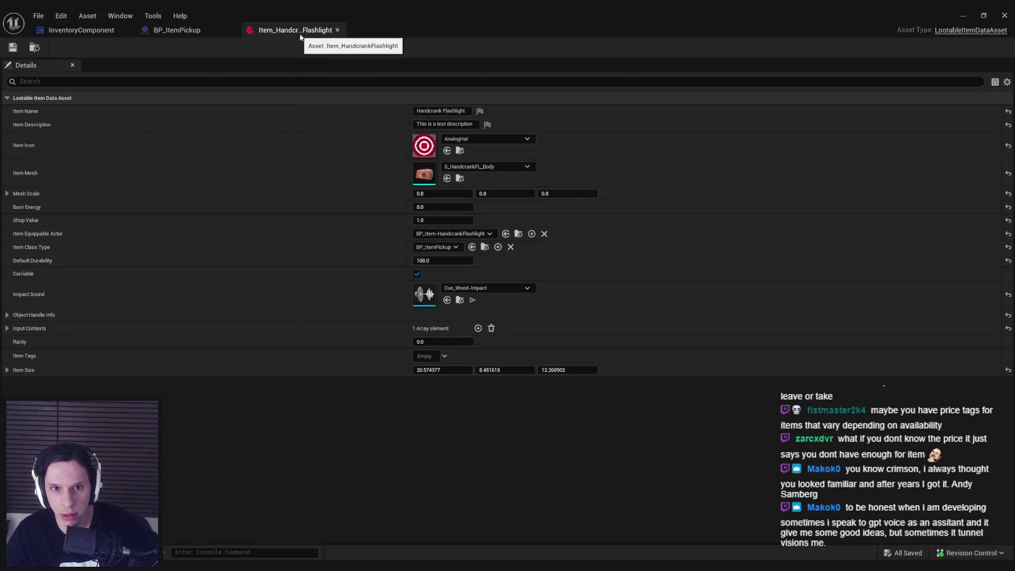
{"action": "left_click", "coordinate": [337, 31]}
{"action": "left_click", "coordinate": [963, 16]}
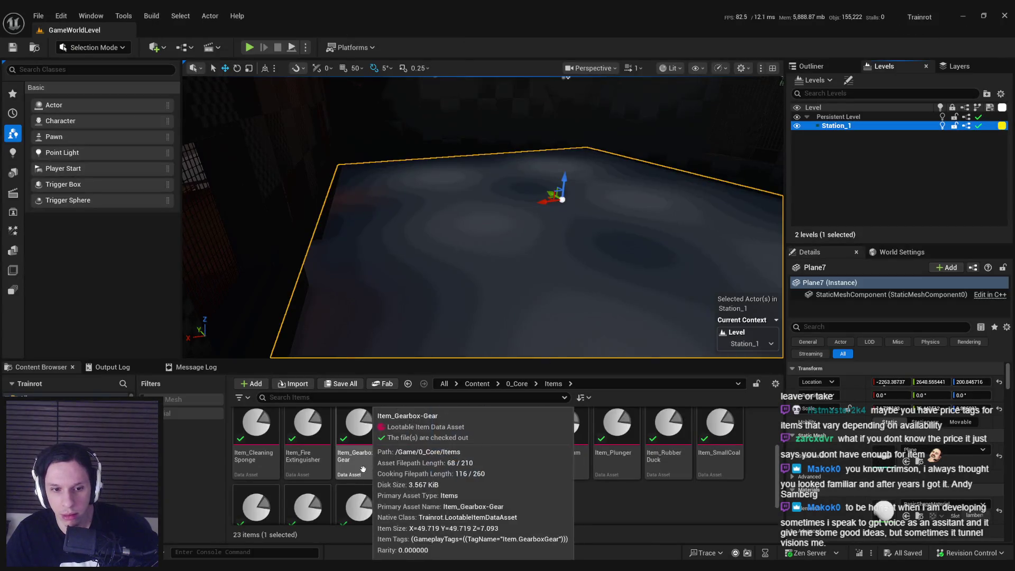
Open Item_Trombone and read the tooltip for its 8.0 Shop Value.
{"action": "scroll", "coordinate": [402, 476], "scroll_direction": "down", "scroll_amount": 1}
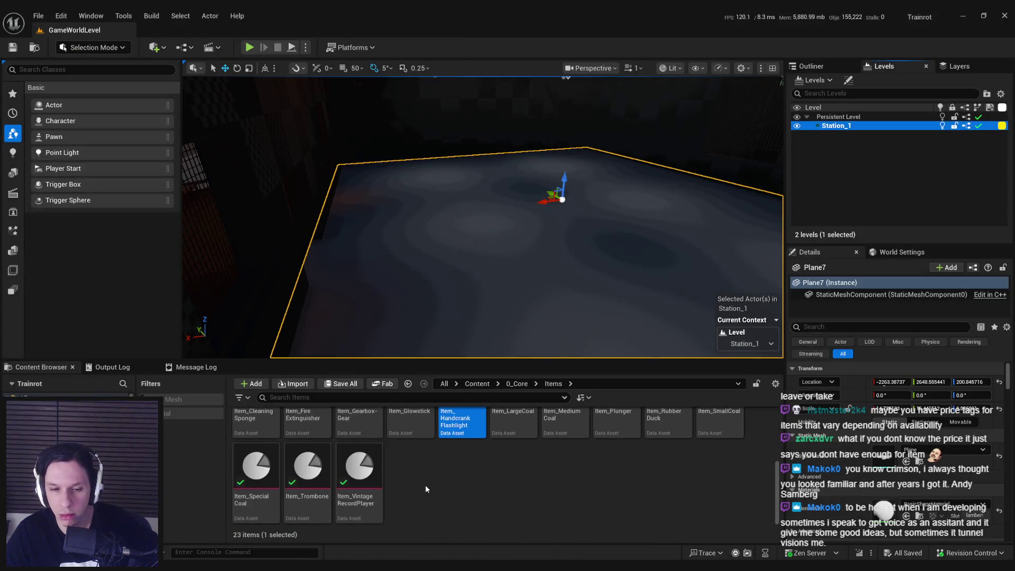
{"action": "double_click", "coordinate": [307, 470]}
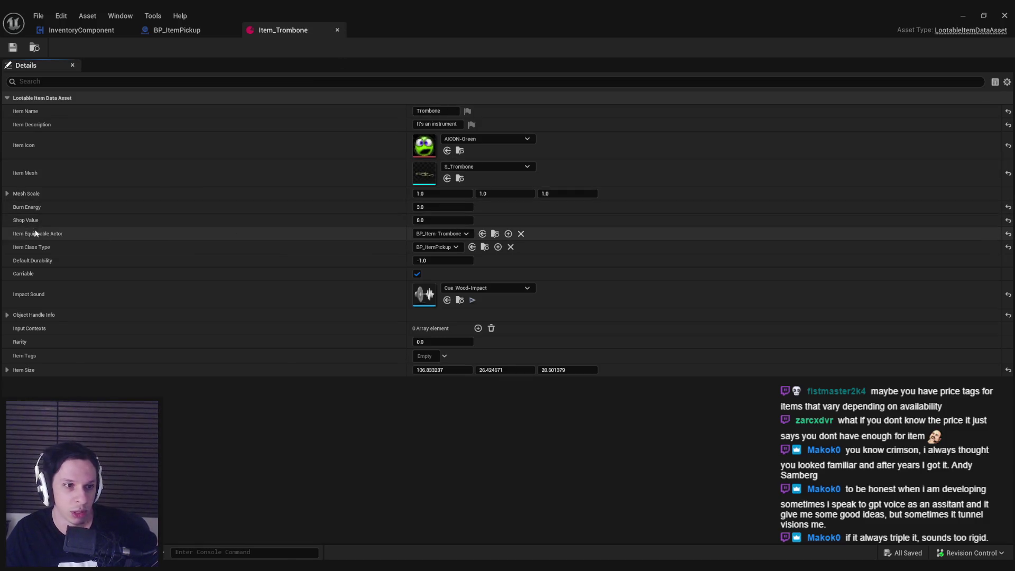
{"action": "mouse_move", "coordinate": [34, 224]}
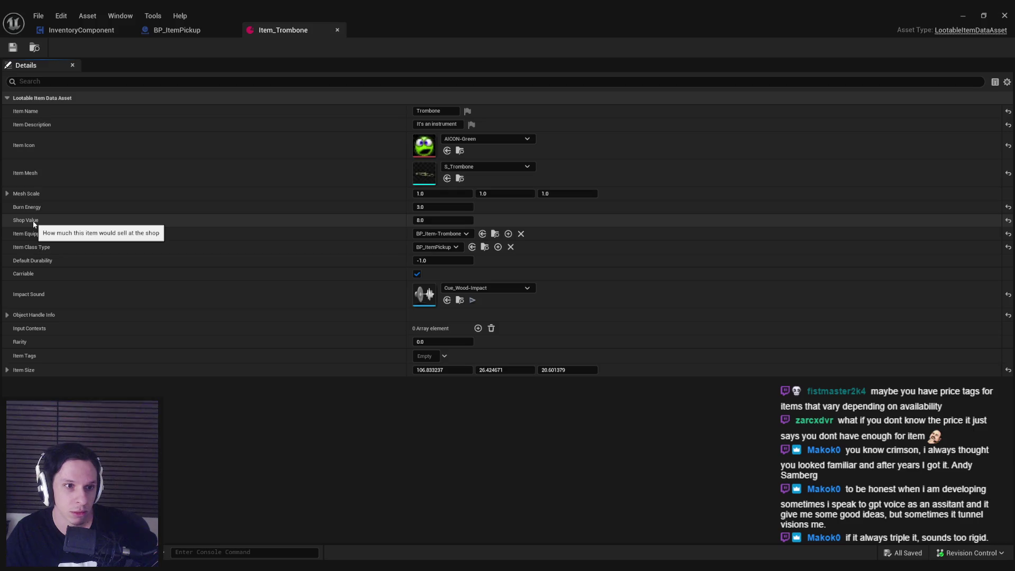
{"action": "key", "text": "super"}
Launch Calculator, compute 16 × 0.75 = 12, then clear and close it.
{"action": "type", "text": "calc"}
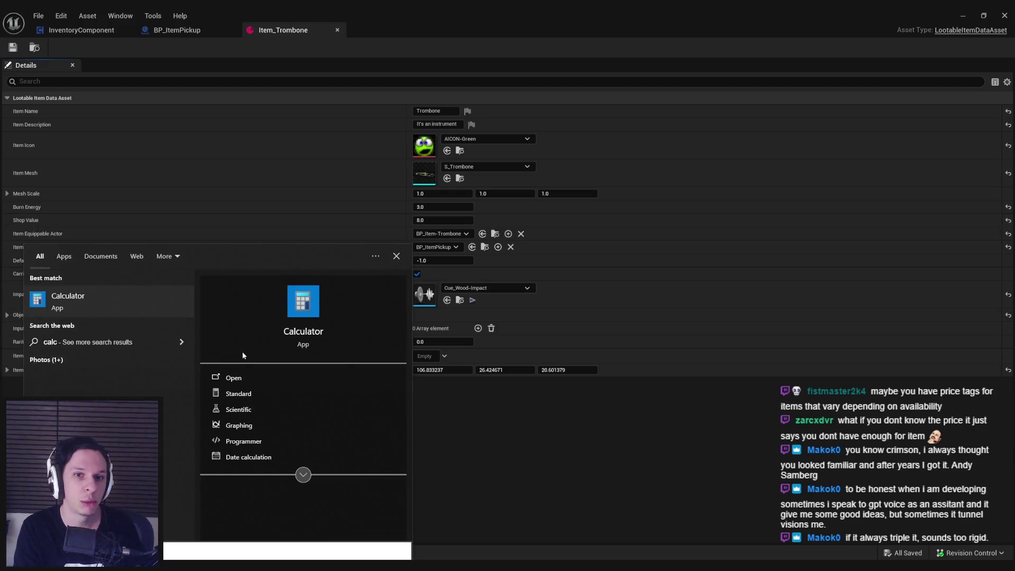
{"action": "key", "text": "Return"}
{"action": "type", "text": "16"}
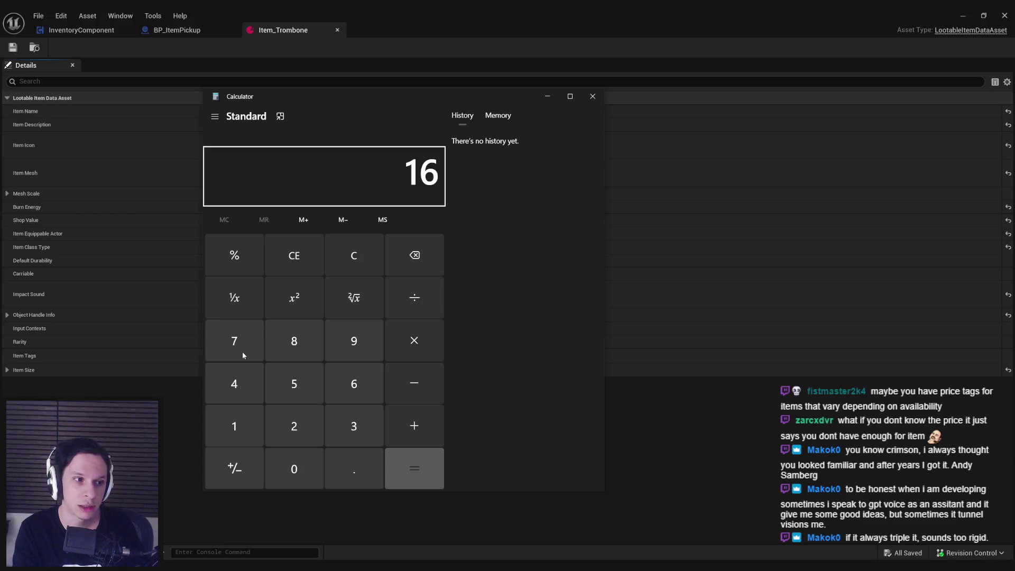
{"action": "key", "text": "asterisk"}
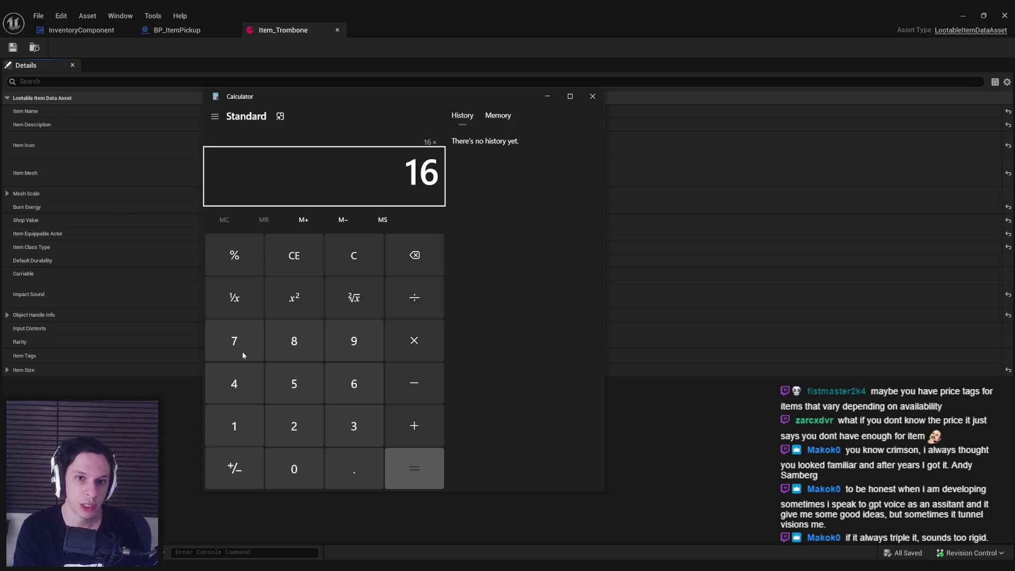
{"action": "type", "text": "0.75"}
{"action": "key", "text": "Return"}
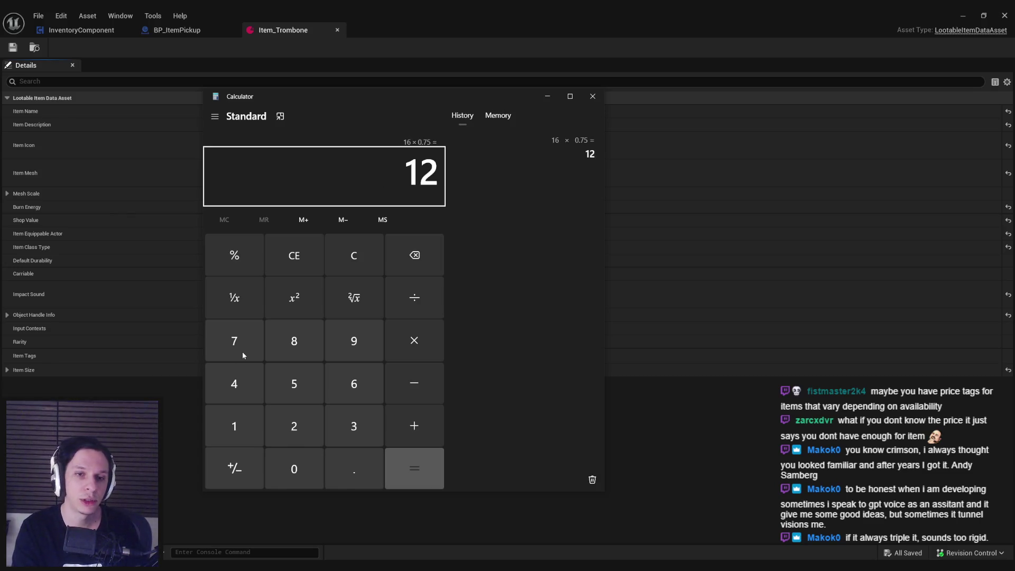
{"action": "key", "text": "Escape"}
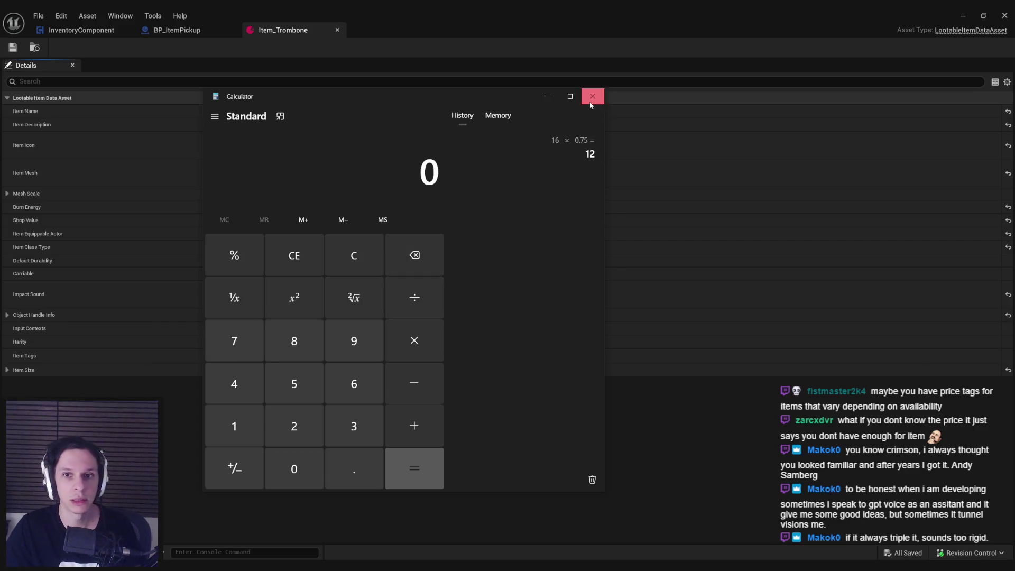
{"action": "left_click", "coordinate": [592, 97]}
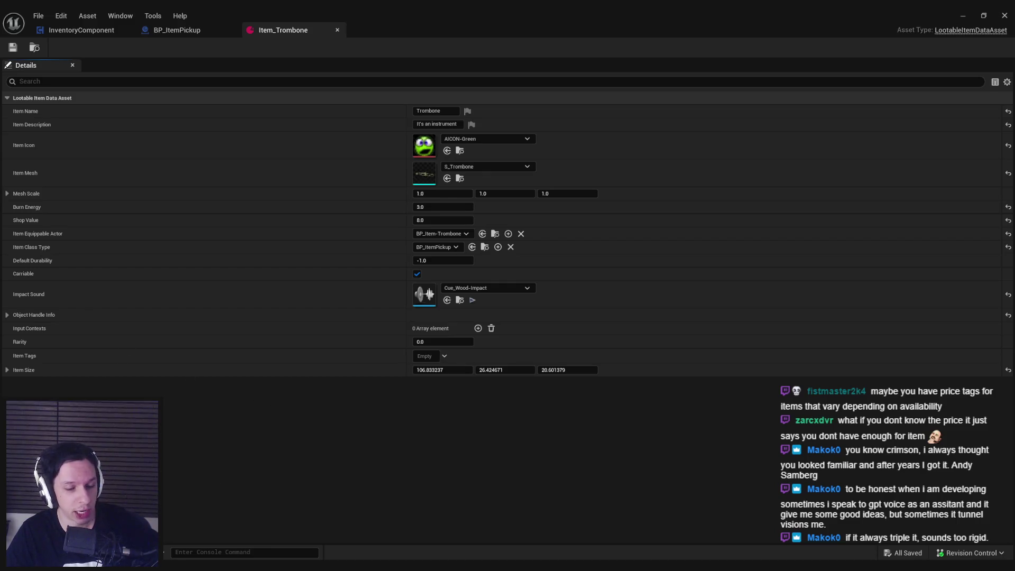
Switch to the Notepad window holding the shop design notes.
{"action": "key", "text": "alt+Tab"}
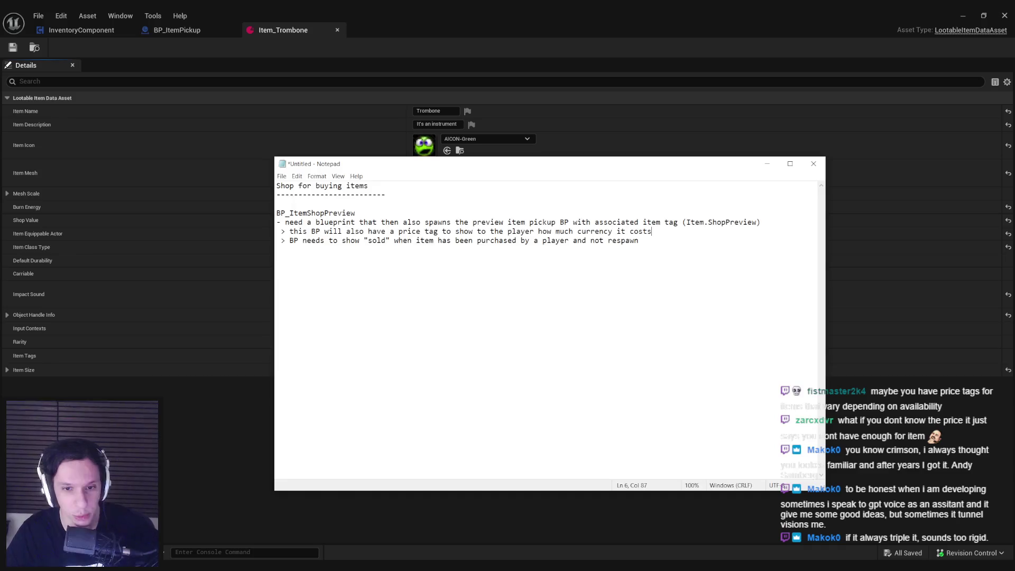
Nudge the Notepad window left and select the BP_ItemShopPreview notes through line 7.
{"action": "key", "text": "alt+Tab"}
{"action": "key", "text": "alt+Tab"}
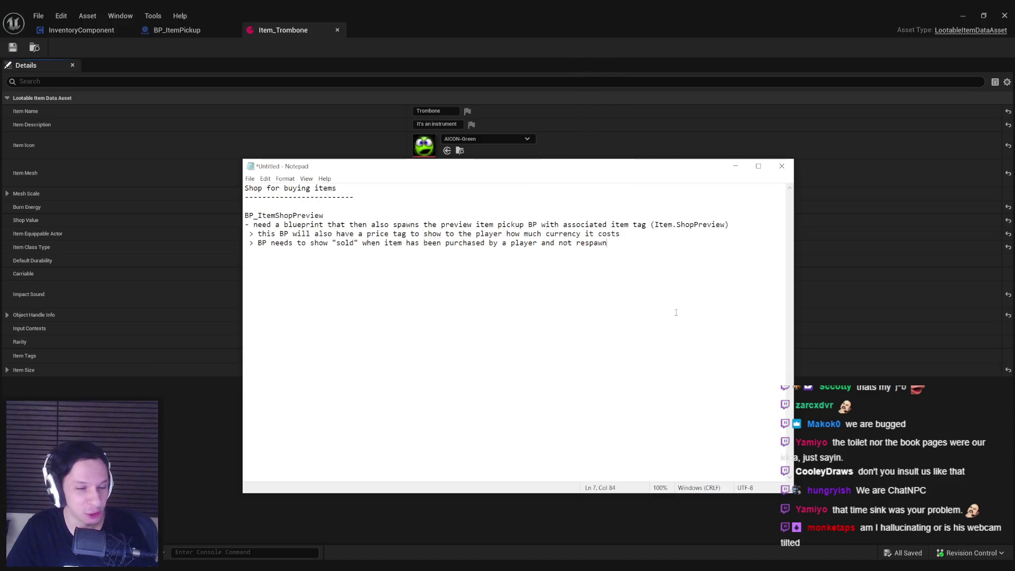
{"action": "left_click_drag", "start_coordinate": [500, 175], "coordinate": [489, 172]}
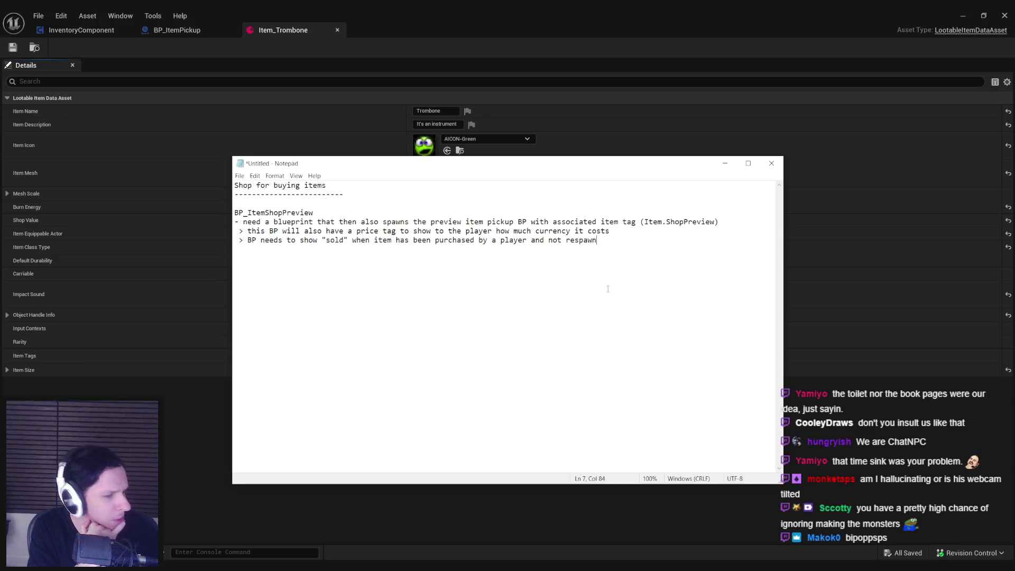
{"action": "mouse_move", "coordinate": [624, 287]}
{"action": "left_mouse_down"}
{"action": "mouse_move", "coordinate": [476, 231]}
{"action": "mouse_move", "coordinate": [233, 213]}
{"action": "left_mouse_up"}
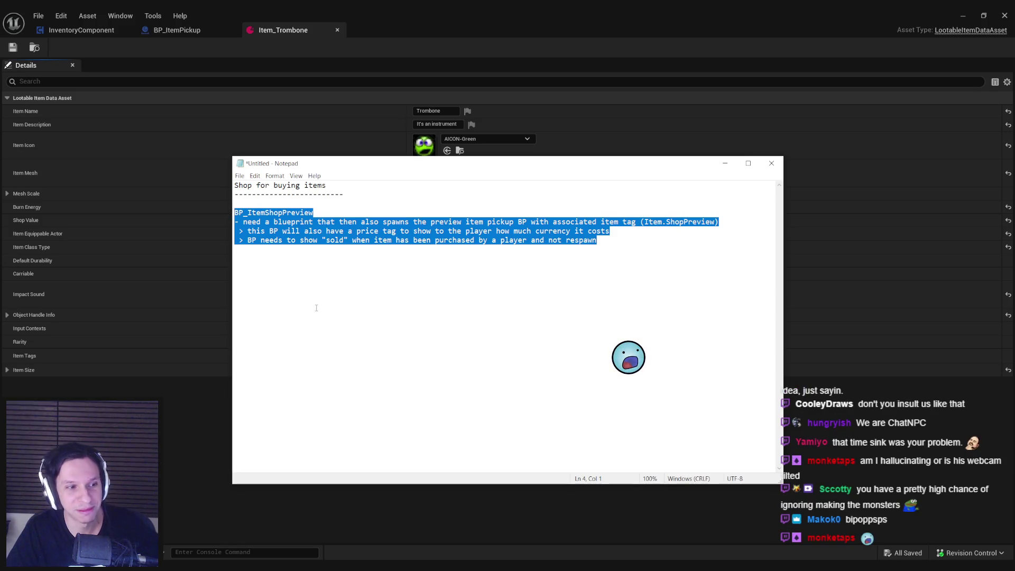
Rewrite the notes: shop items get Item.ShopPreview, plus a 15% chance of a 25% discount tag.
{"action": "type", "text": "-"}
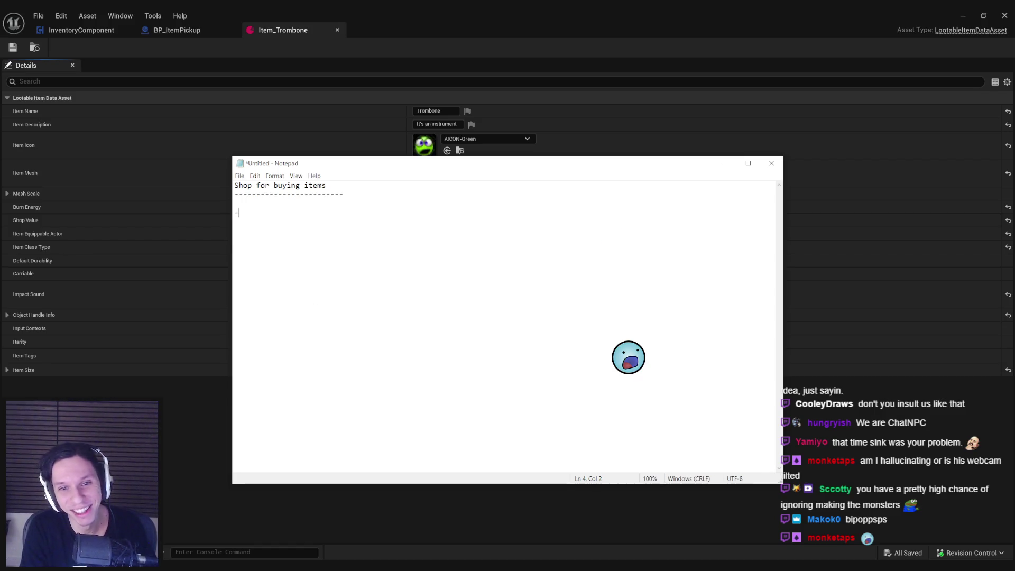
{"action": "type", "text": " when generating shop items,"}
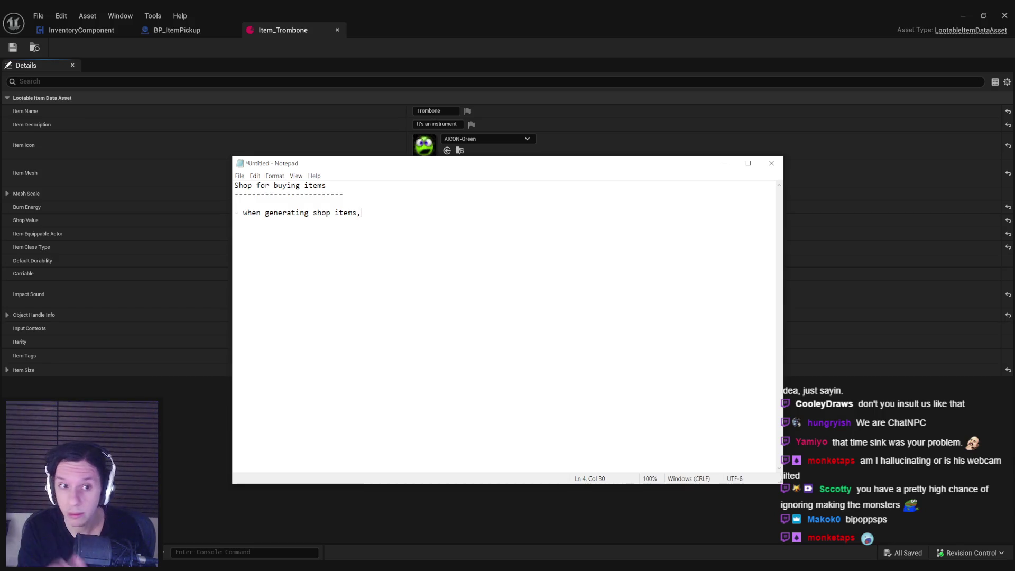
{"action": "key", "text": "BackSpace"}
{"action": "key", "text": "BackSpace"}
{"action": "key", "text": "BackSpace"}
{"action": "key", "text": "BackSpace"}
{"action": "key", "text": "BackSpace"}
{"action": "type", "text": "when generating shop items, ma"}
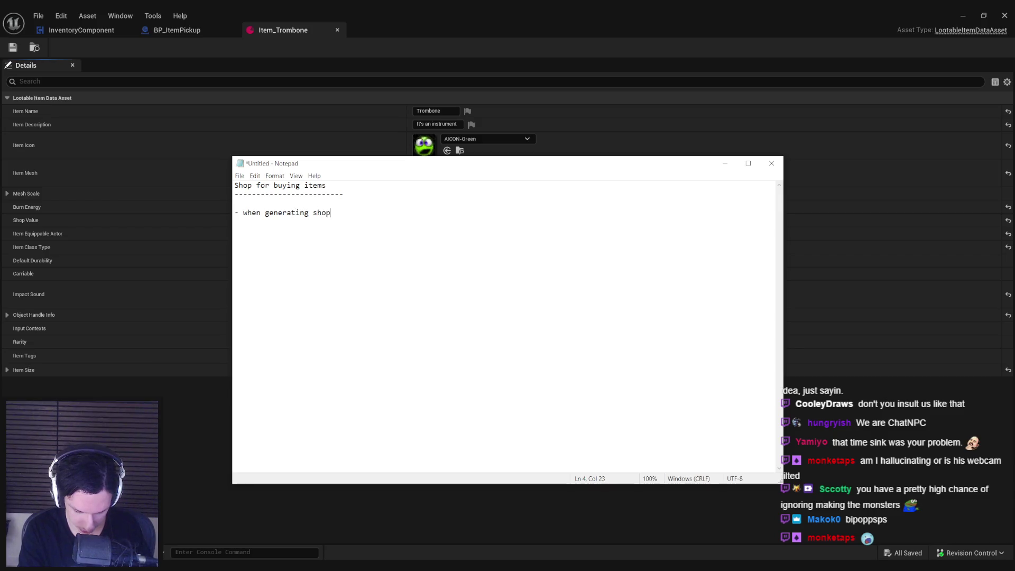
{"action": "type", "text": "ke sur"}
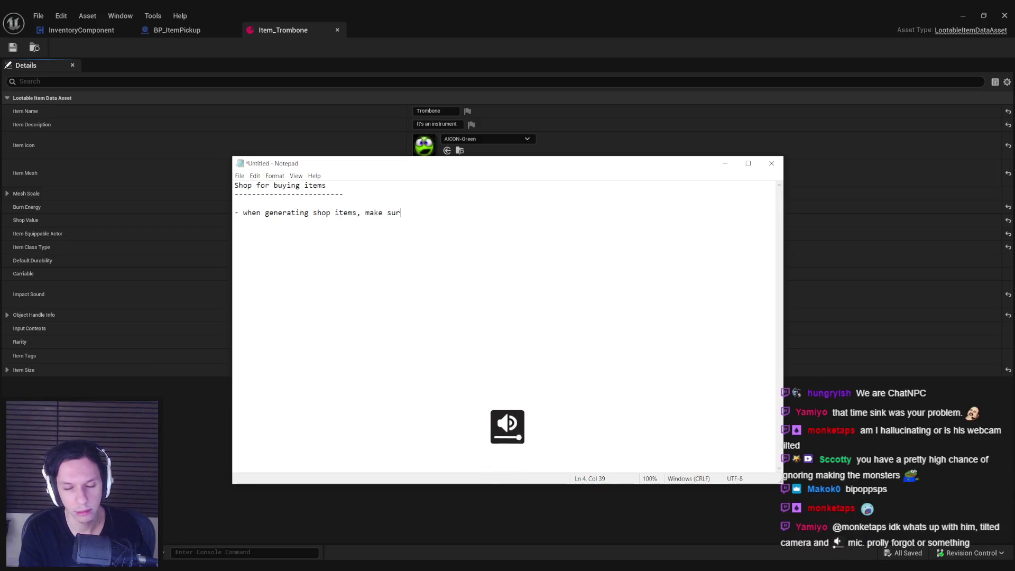
{"action": "type", "text": "e to associate"}
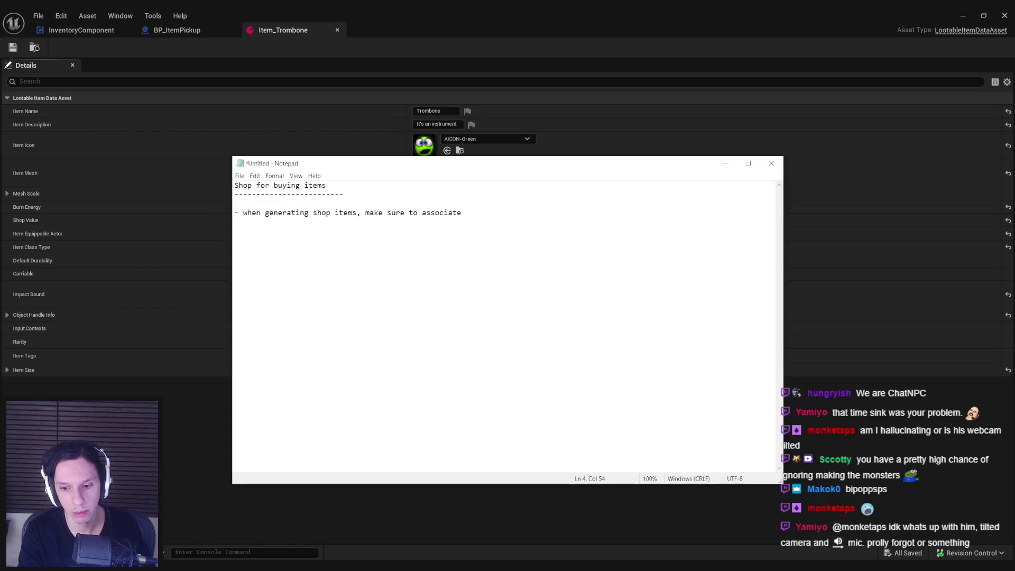
{"action": "type", "text": "Item Tags"}
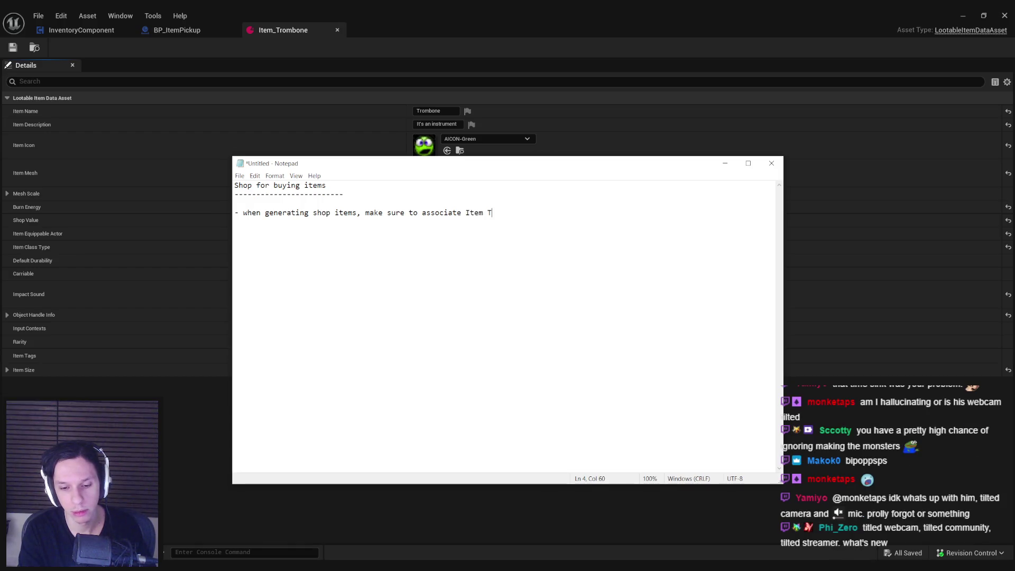
{"action": "key", "text": "BackSpace"}
{"action": "key", "text": "BackSpace"}
{"action": "key", "text": "BackSpace"}
{"action": "type", "text": "the proper item tag"}
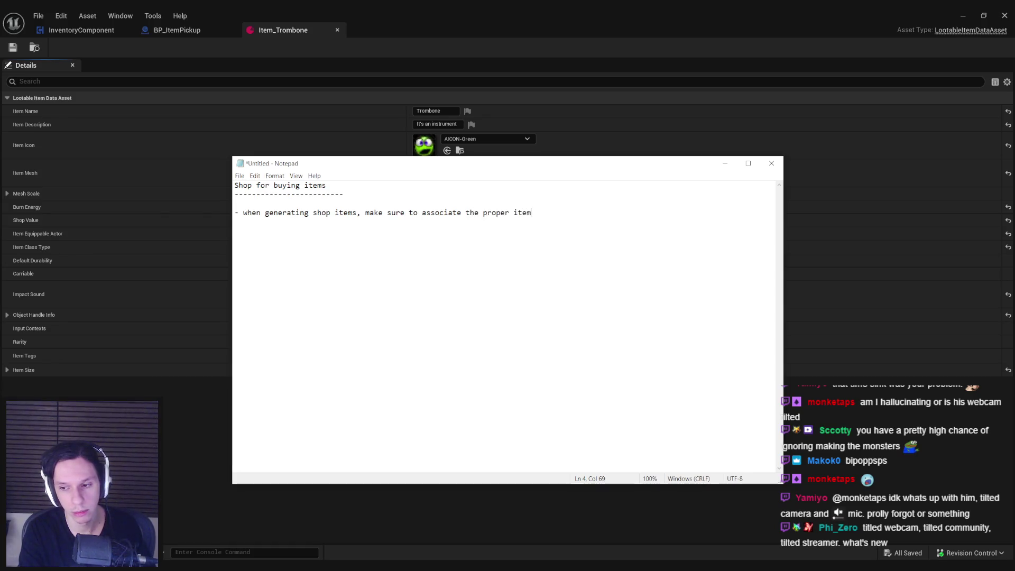
{"action": "key", "text": "BackSpace"}
{"action": "key", "text": "BackSpace"}
{"action": "key", "text": "BackSpace"}
{"action": "type", "text": "gameplay tag: Item.ShopPr"}
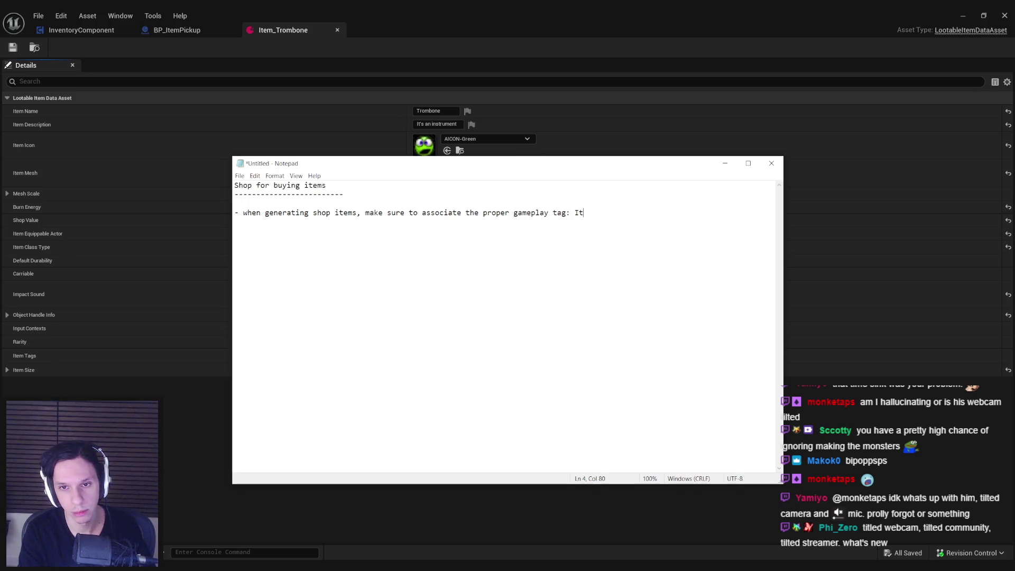
{"action": "type", "text": "eview"}
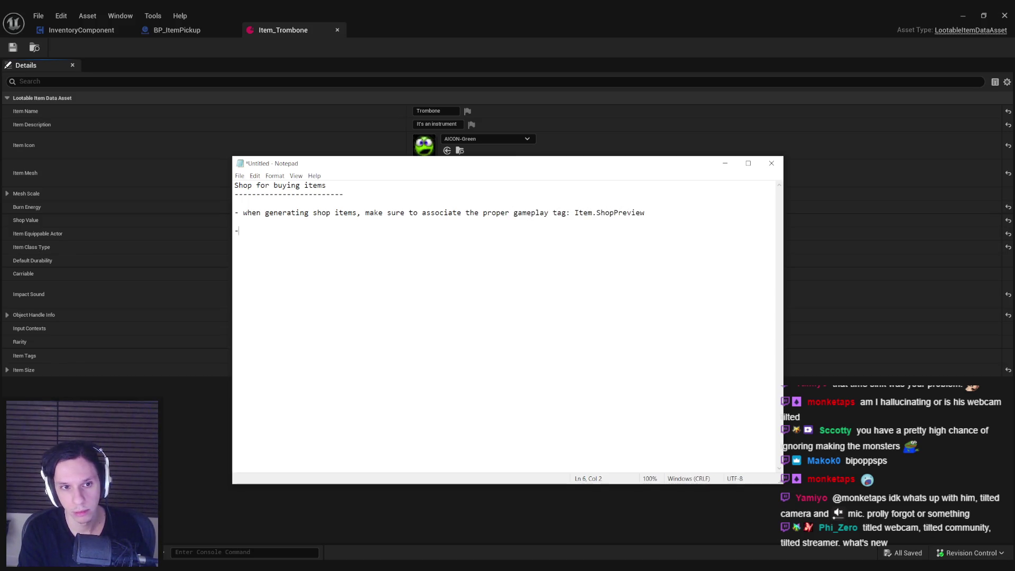
{"action": "type", "text": "  - 15"}
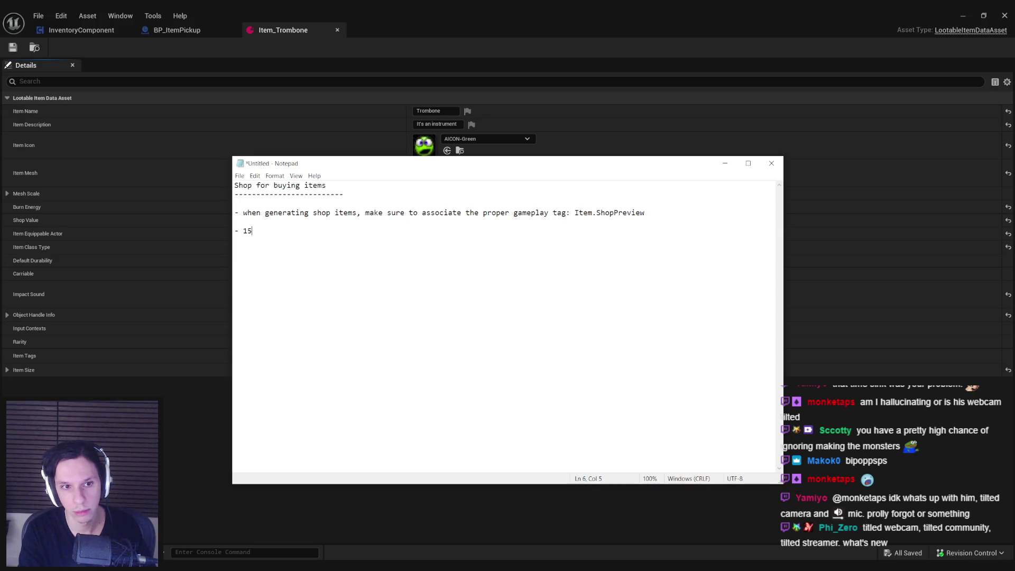
{"action": "type", "text": "% chance to also add another tag "}
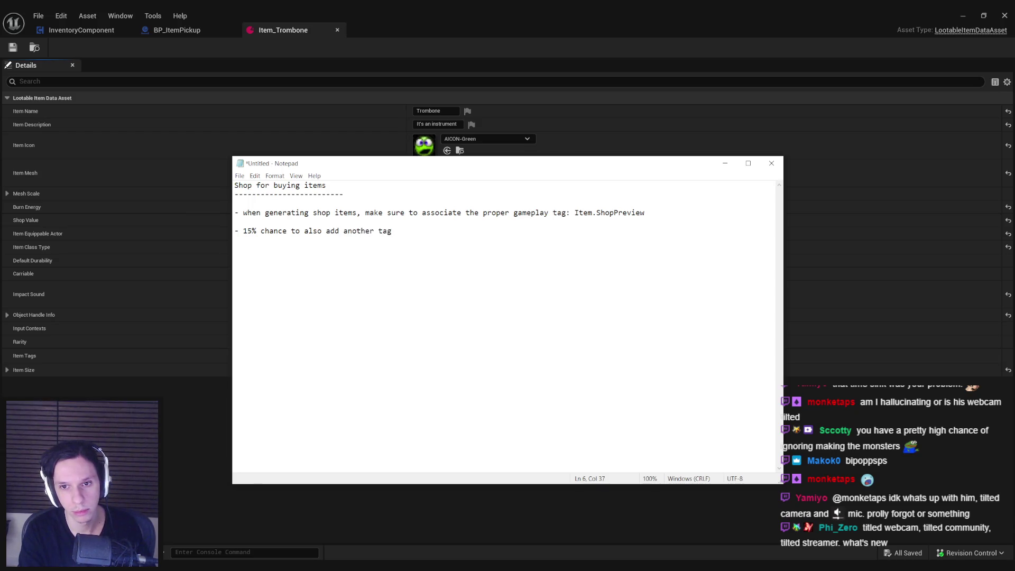
{"action": "type", "text": "for a 25% dis"}
{"action": "type", "text": "count: It"}
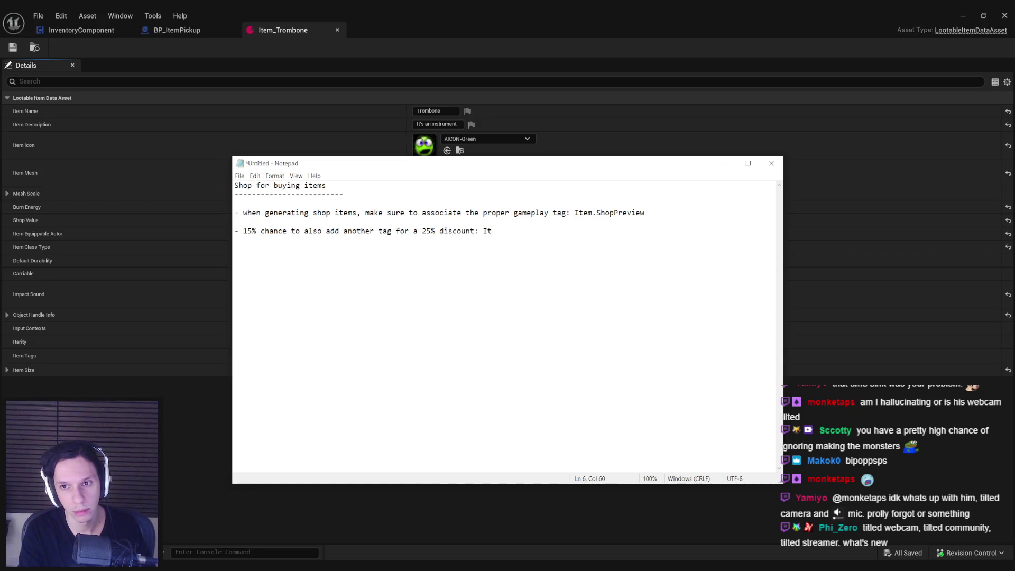
{"action": "type", "text": "em.ShopDiscounted"}
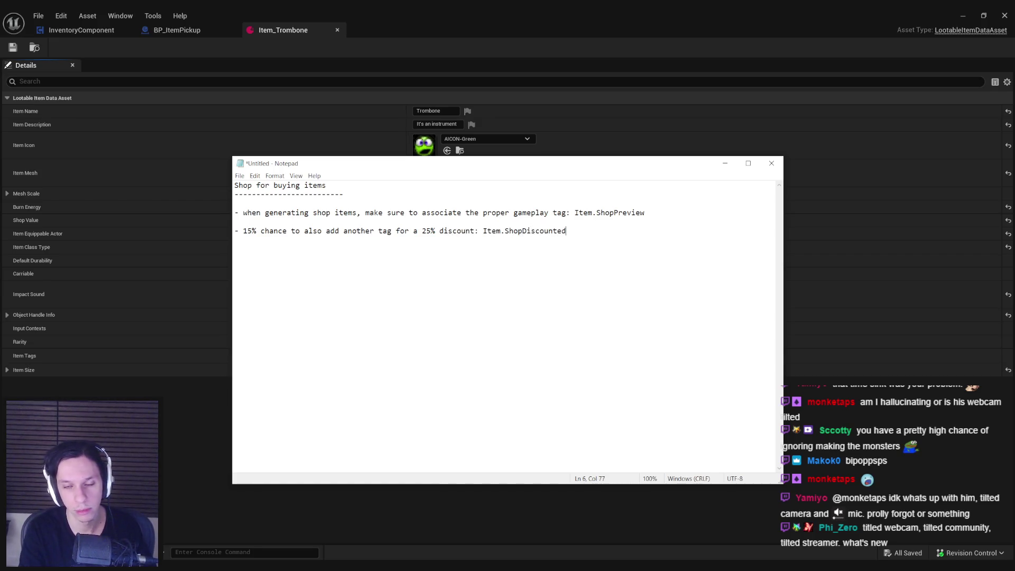
{"action": "left_click", "coordinate": [223, 515]}
Create the Item.ShopDiscounted sub-tag under Item in the Item Tags picker, then close it.
{"action": "left_click", "coordinate": [428, 356]}
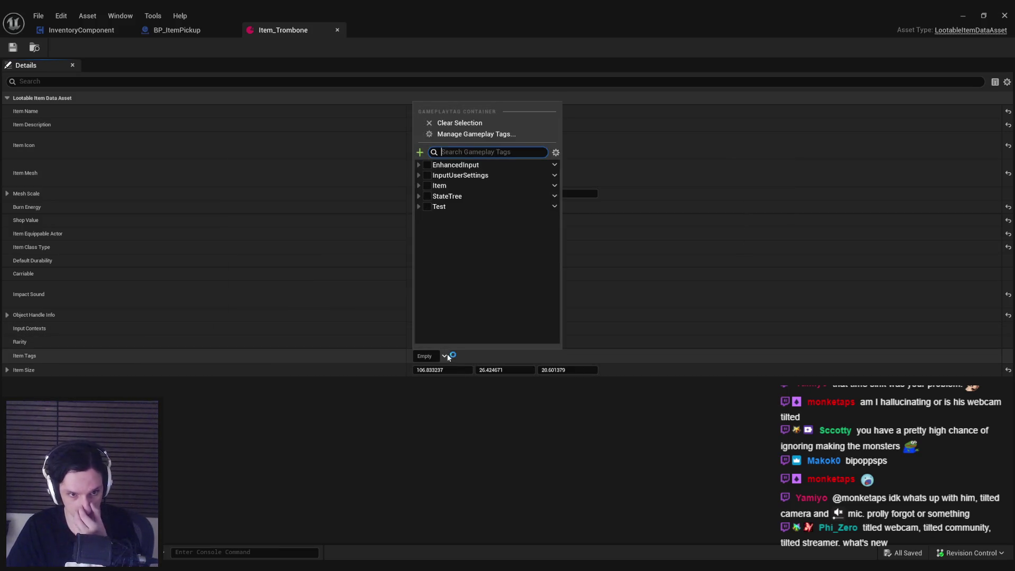
{"action": "left_click", "coordinate": [419, 185]}
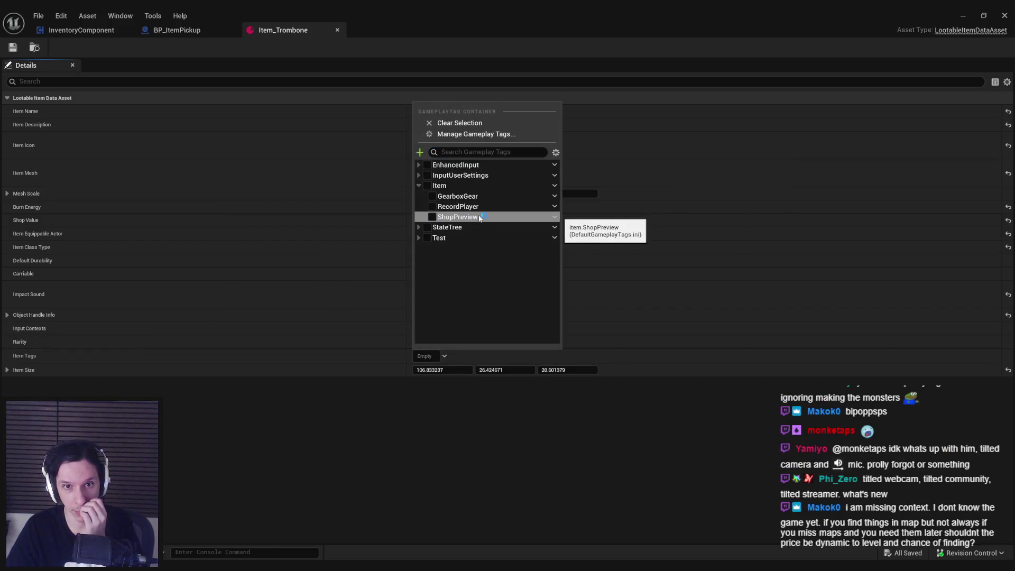
{"action": "left_click", "coordinate": [555, 186]}
{"action": "left_click", "coordinate": [562, 203]}
{"action": "type", "text": "ShopDiscounted"}
{"action": "left_click", "coordinate": [530, 205]}
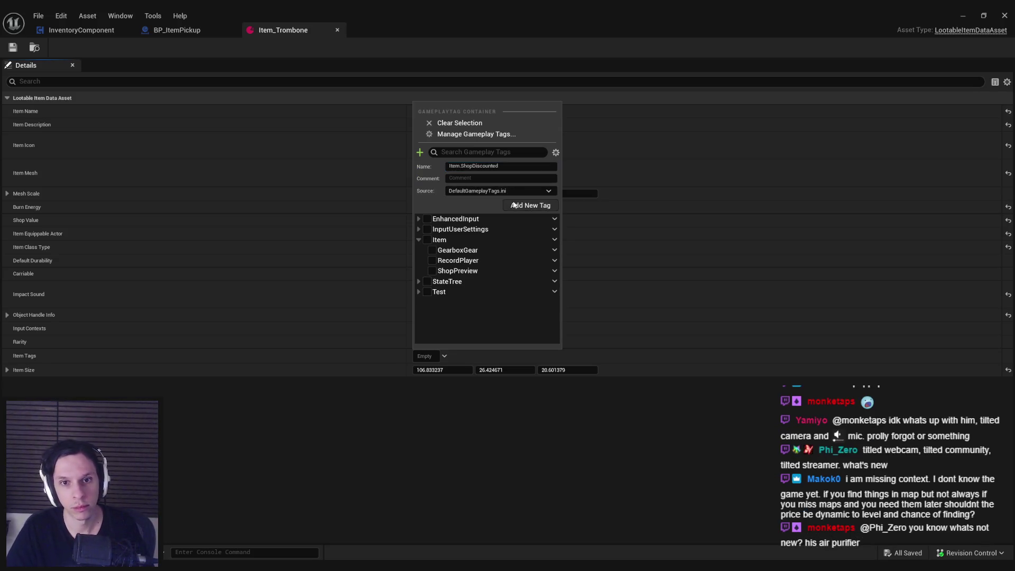
{"action": "left_click", "coordinate": [401, 455]}
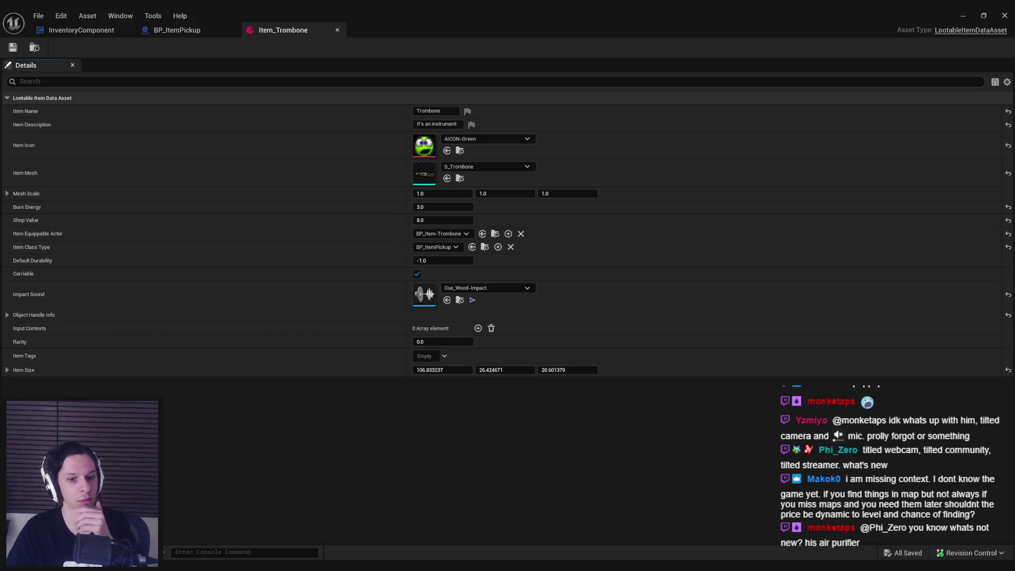
{"action": "key", "text": "alt+Tab"}
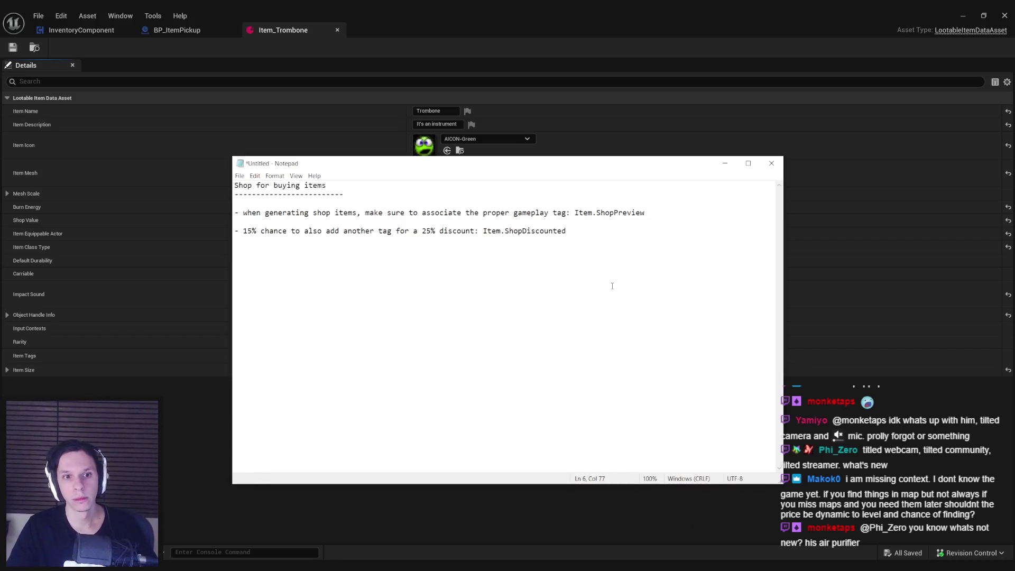
Add a shop-plan note to show a price tag UI when hovering over an item.
{"action": "key", "text": "Return"}
{"action": "key", "text": "Return"}
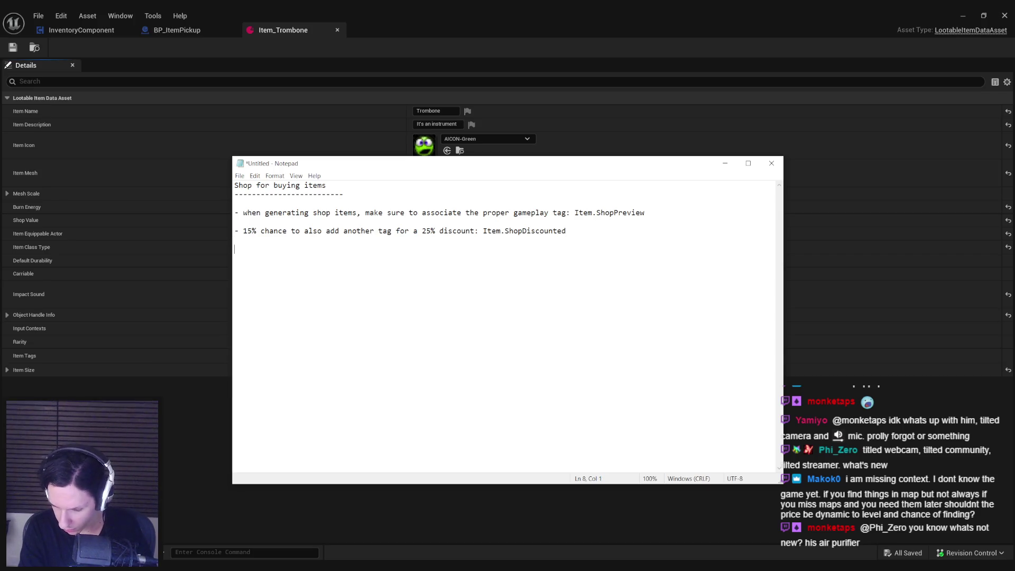
{"action": "type", "text": "- on hove"}
{"action": "type", "text": "r for item, show"}
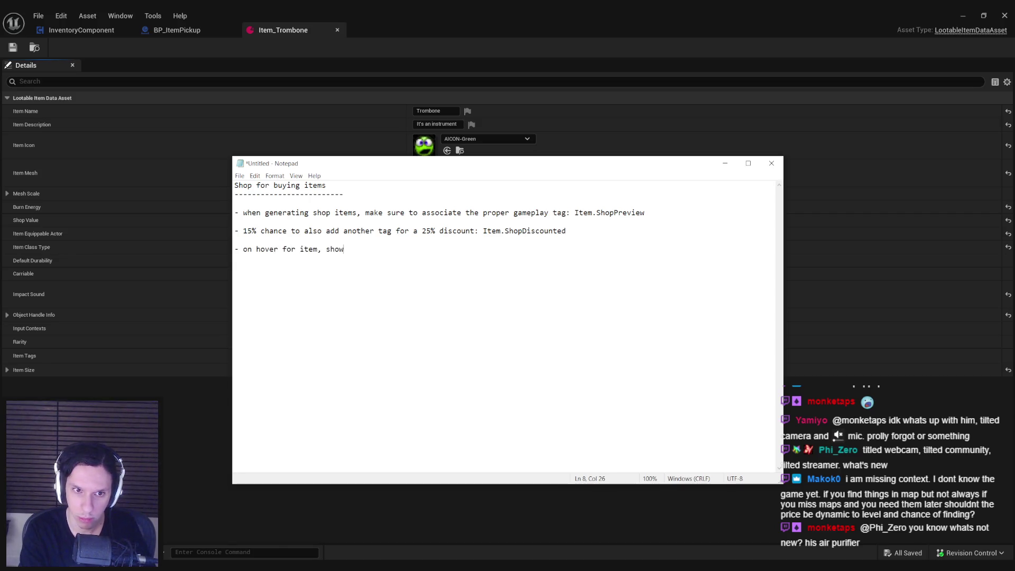
{"action": "type", "text": " price tag "}
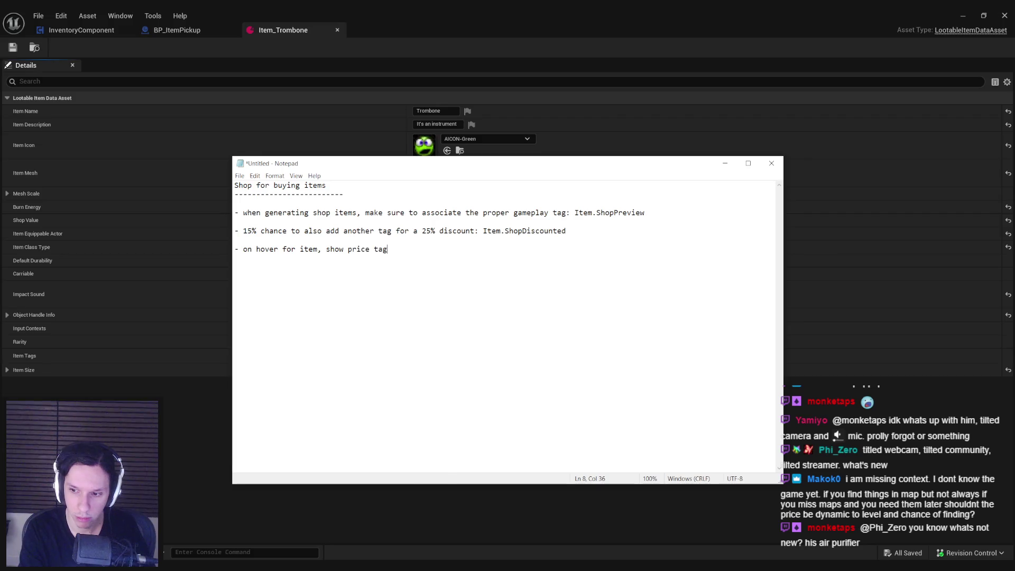
{"action": "type", "text": "UI"}
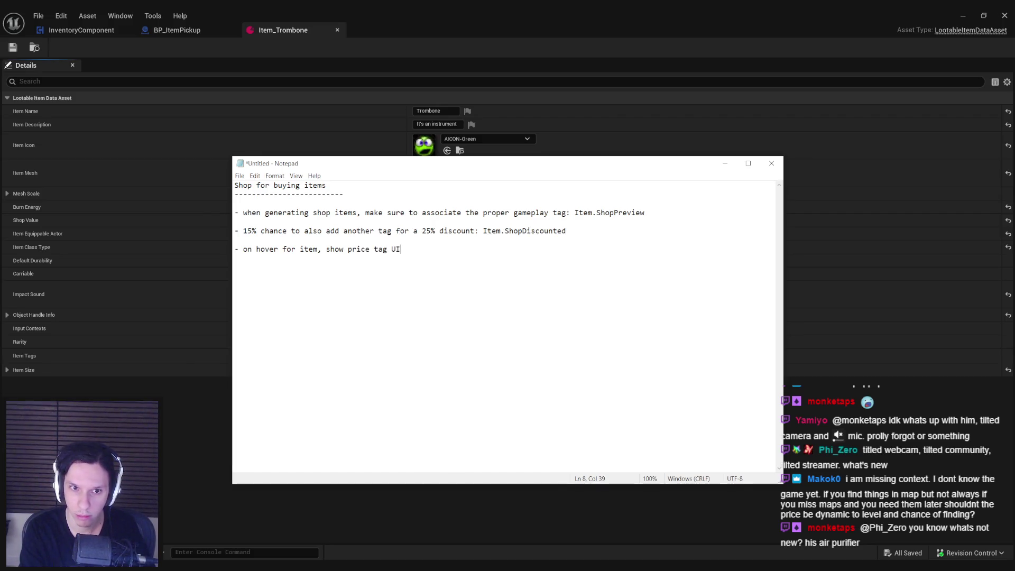
{"action": "type", "text": "  - if player tries to leave the sd"}
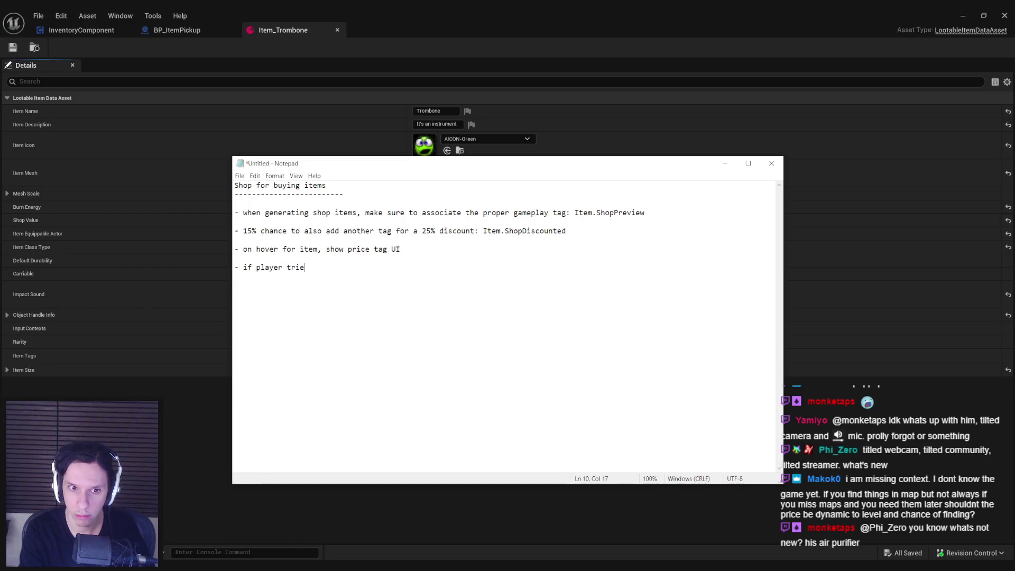
Note that store-leaving items get deleted with a removal sound effect, then start a checkout-process note.
{"action": "key", "text": "BackSpace"}
{"action": "type", "text": "tore, "}
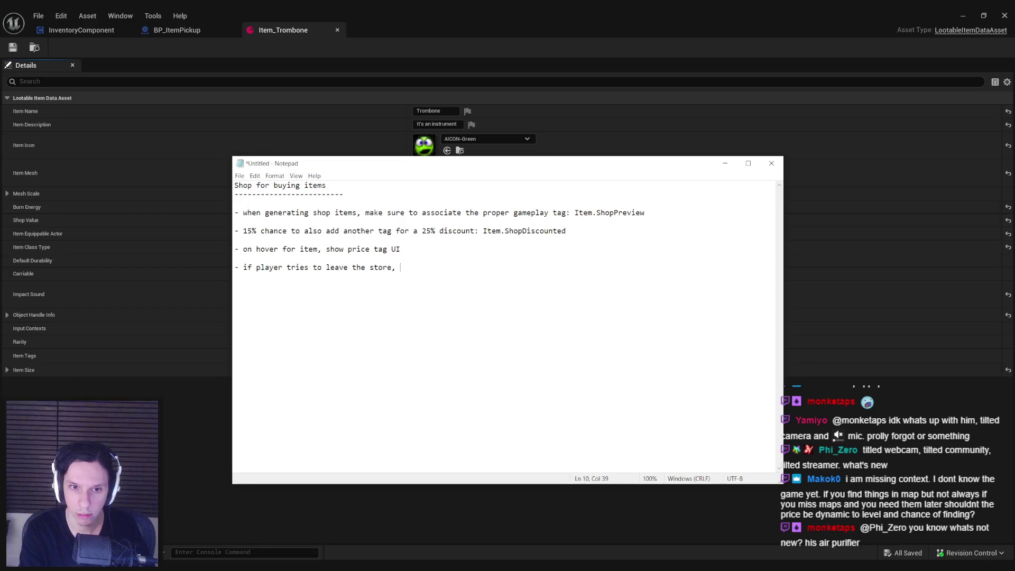
{"action": "type", "text": "delete the item and play some kind of sounde"}
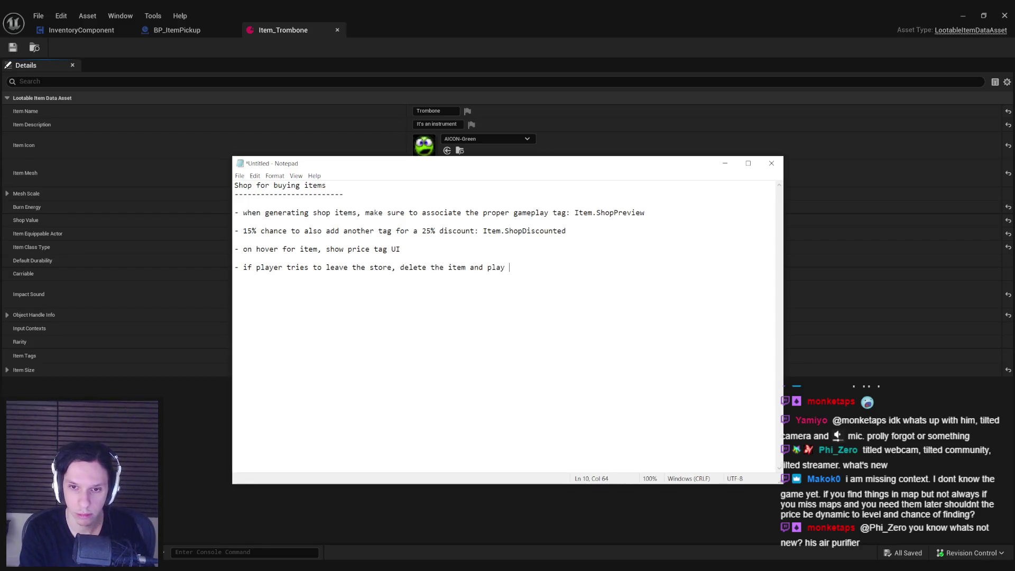
{"action": "key", "text": "BackSpace"}
{"action": "key", "text": "BackSpace"}
{"action": "type", "text": "effect to indicate the item was remove"}
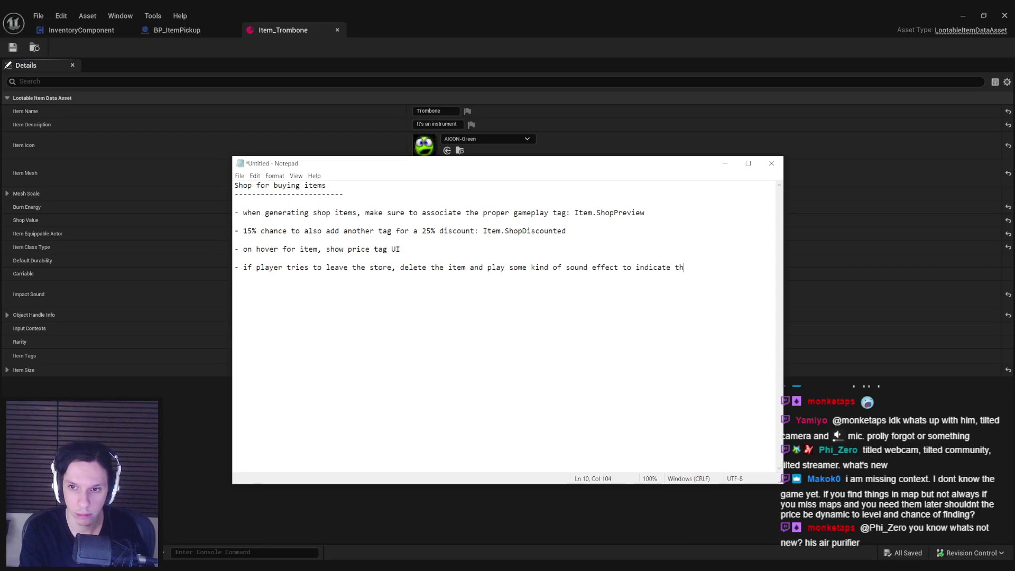
{"action": "type", "text": "d"}
{"action": "key", "text": "Return"}
{"action": "key", "text": "Return"}
{"action": "type", "text": "- "}
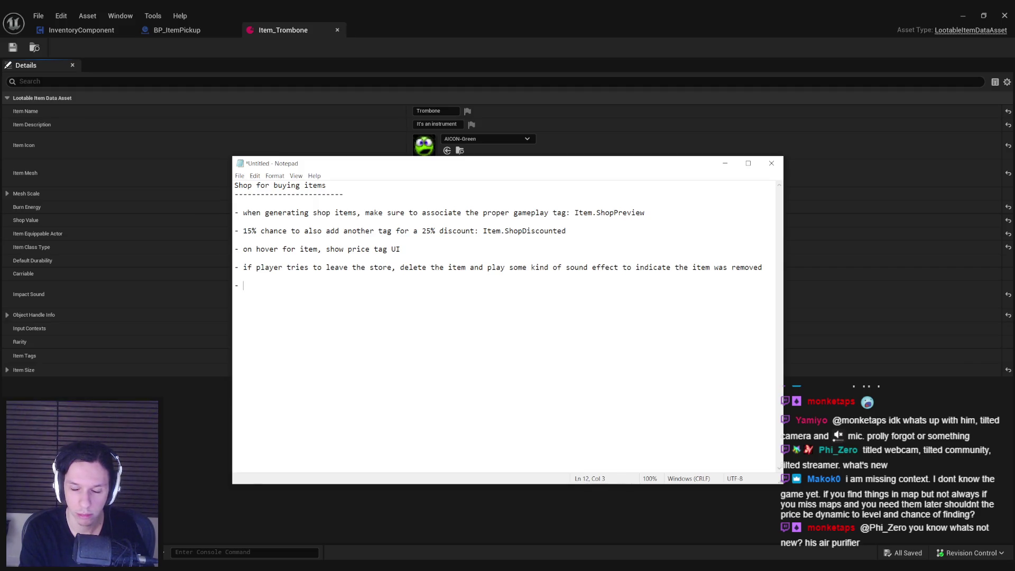
{"action": "type", "text": "need "}
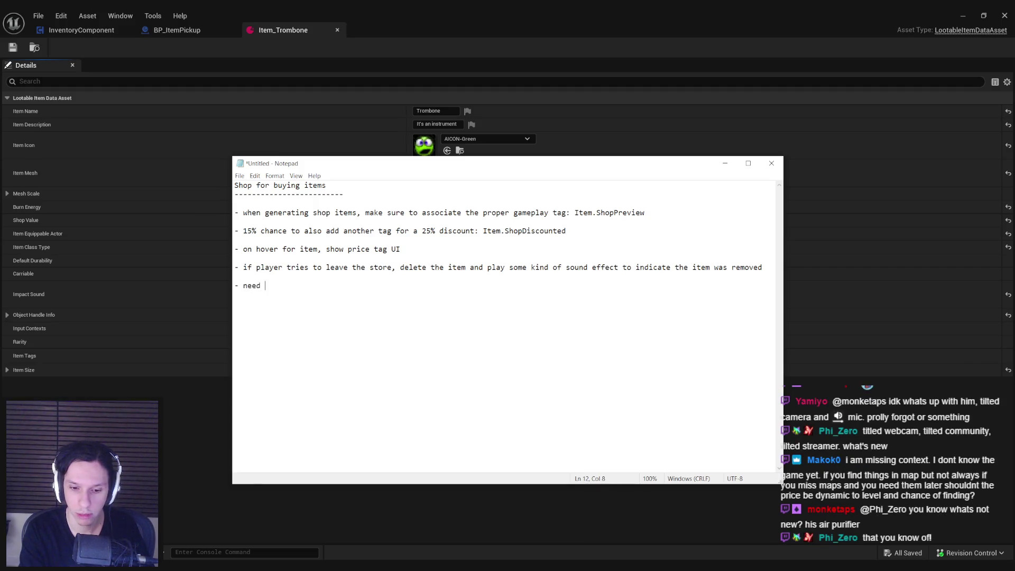
{"action": "type", "text": "some kind of check out "}
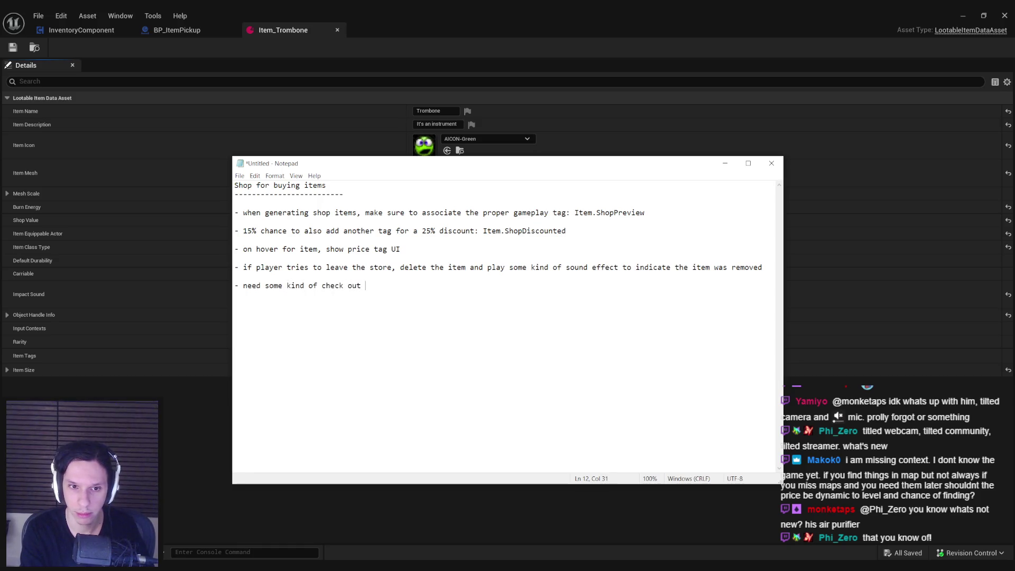
{"action": "type", "text": "process that allow"}
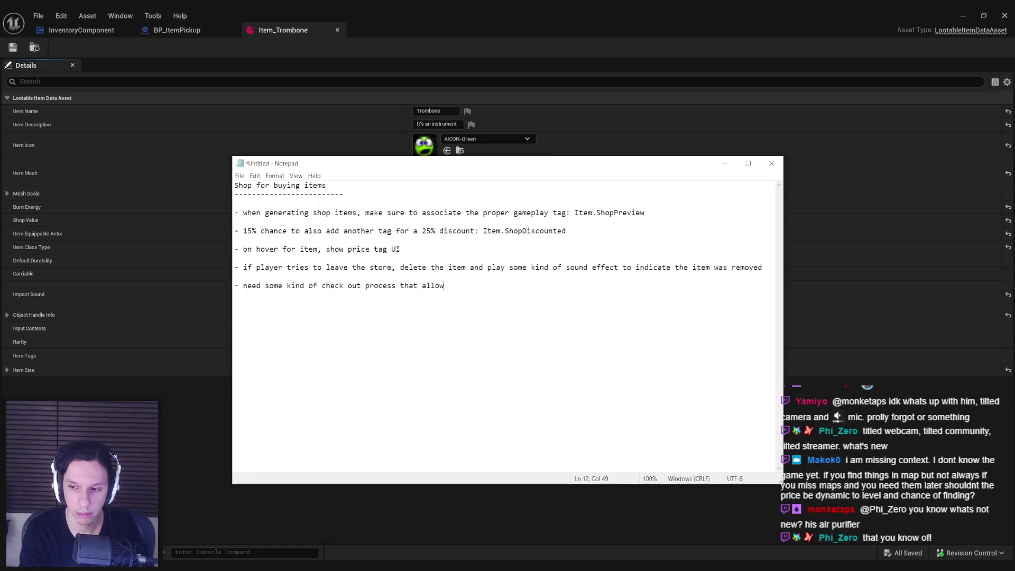
{"action": "type", "text": "s players to purchase t"}
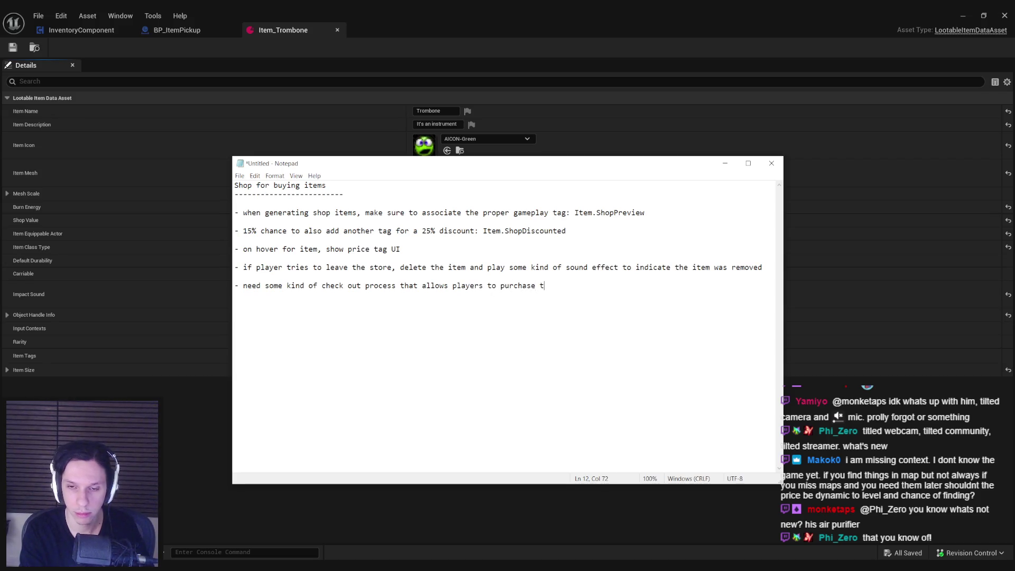
{"action": "type", "text": "he item and it will be"}
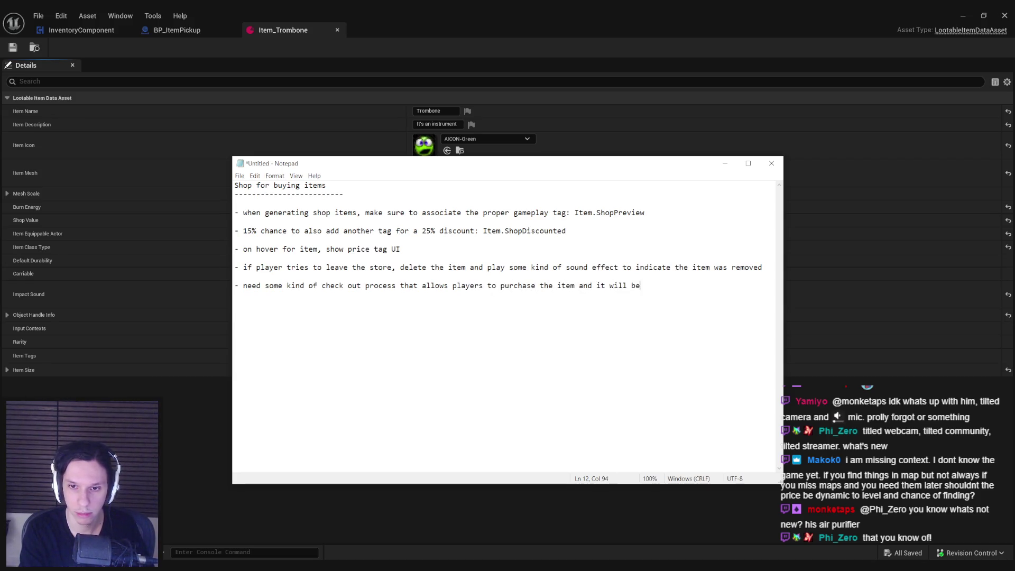
{"action": "type", "text": " moved to the train"}
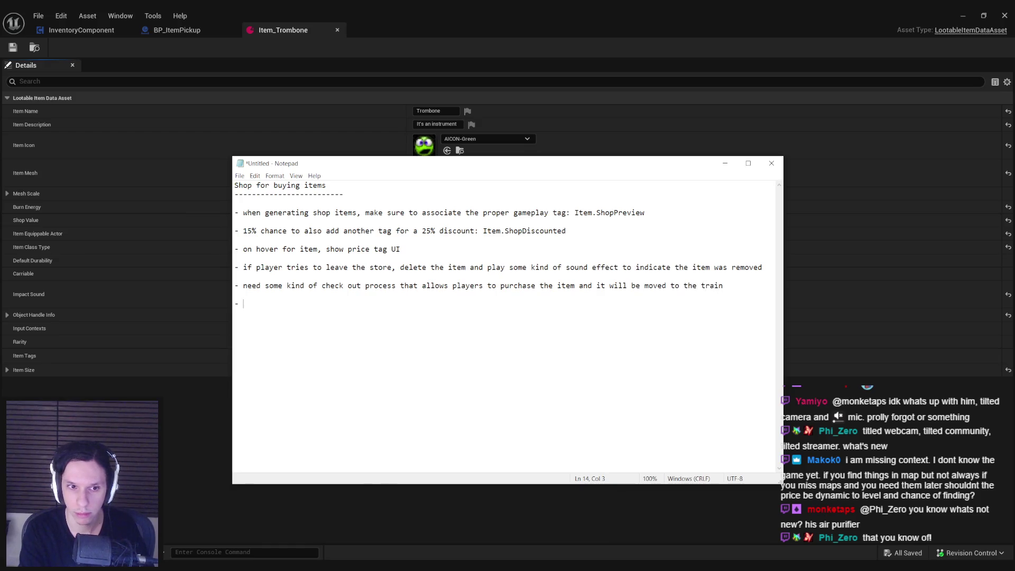
{"action": "type", "text": "  - the price of the item"}
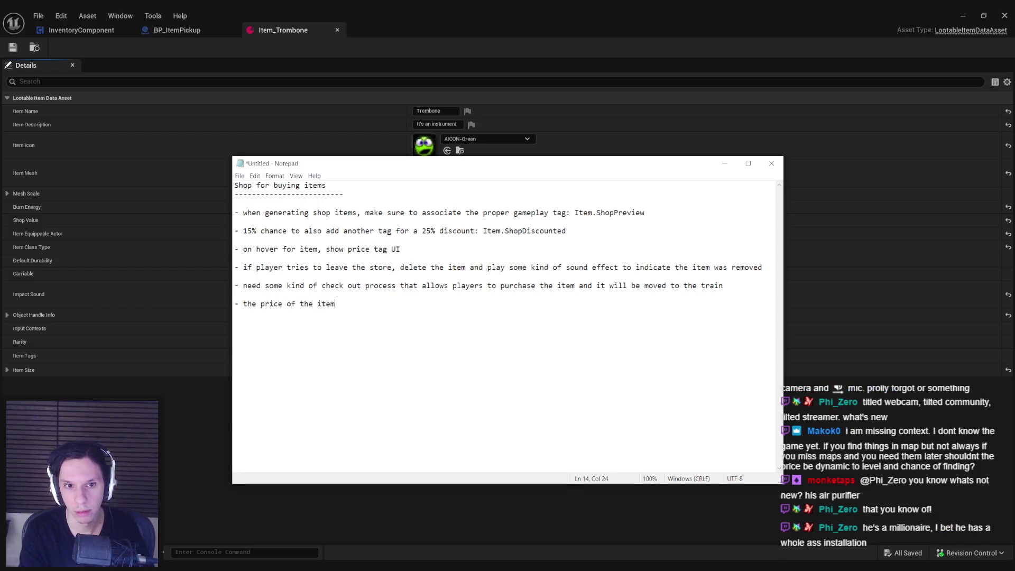
{"action": "type", "text": " is dictated by the Sho"}
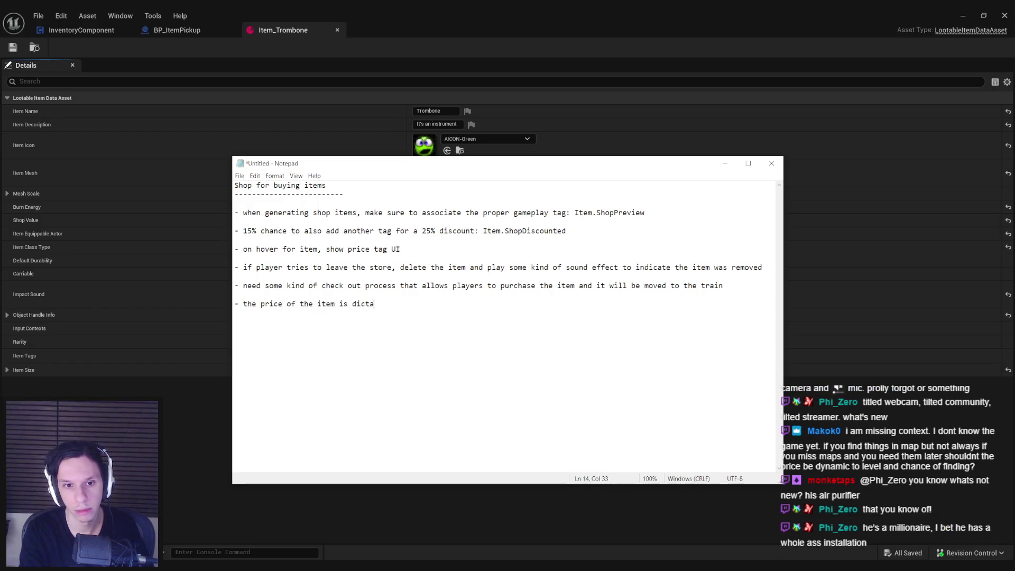
{"action": "type", "text": "pValu"}
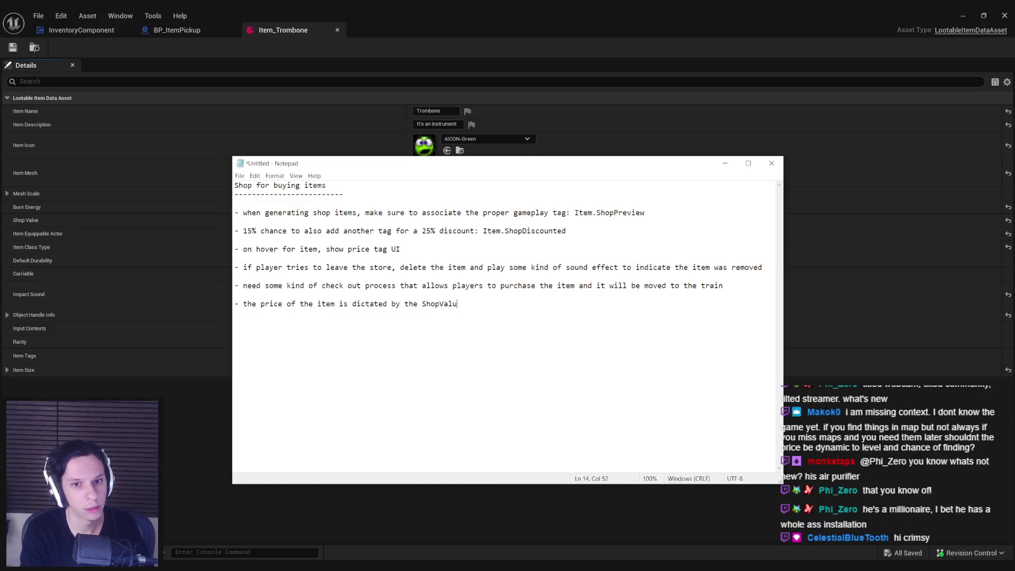
{"action": "type", "text": "e * 2"}
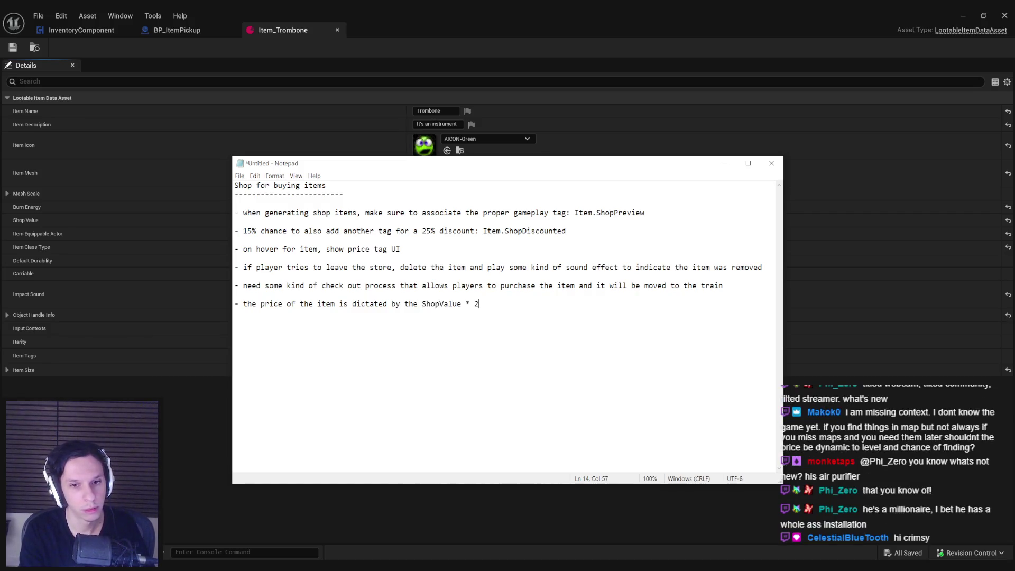
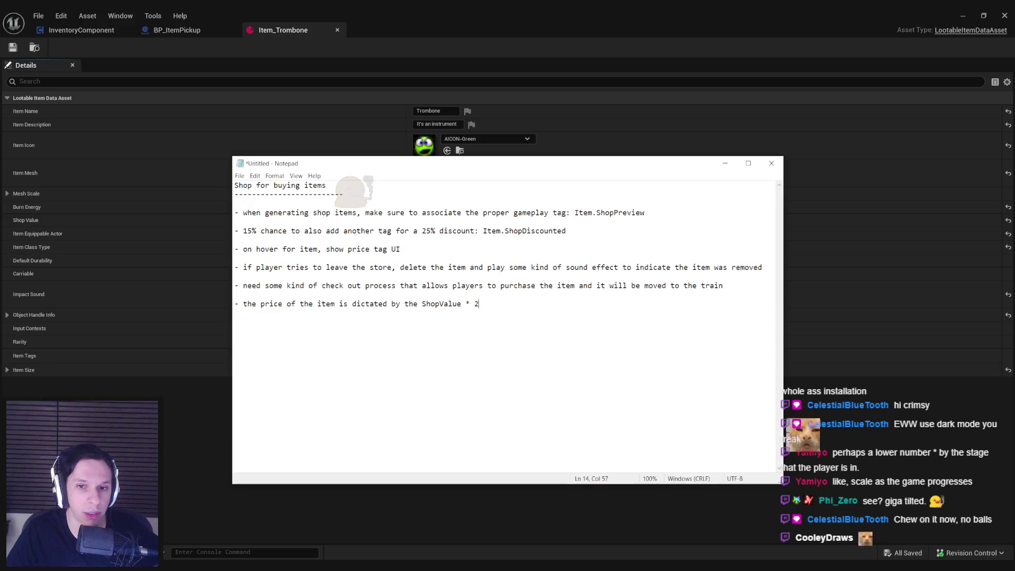
Check the ShopValue * 2 price line in the shop notes, then hide Notepad and the Item_Trombone editor.
{"action": "key", "text": "ctrl+shift+Left"}
{"action": "key", "text": "ctrl+shift+Left"}
{"action": "key", "text": "ctrl+shift+Left"}
{"action": "key", "text": "Left"}
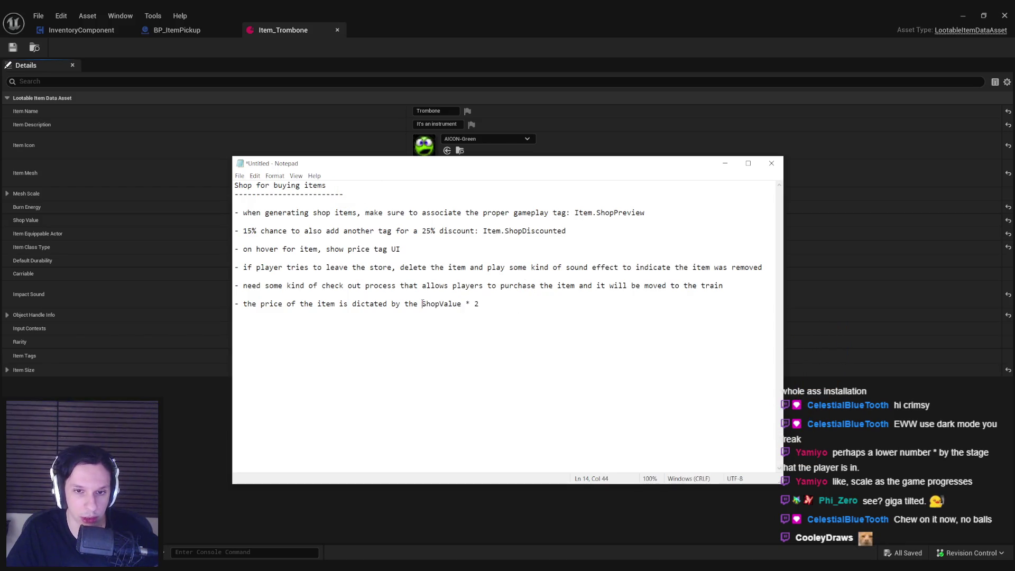
{"action": "left_click_drag", "start_coordinate": [476, 304], "coordinate": [422, 305]}
{"action": "left_click", "coordinate": [422, 305]}
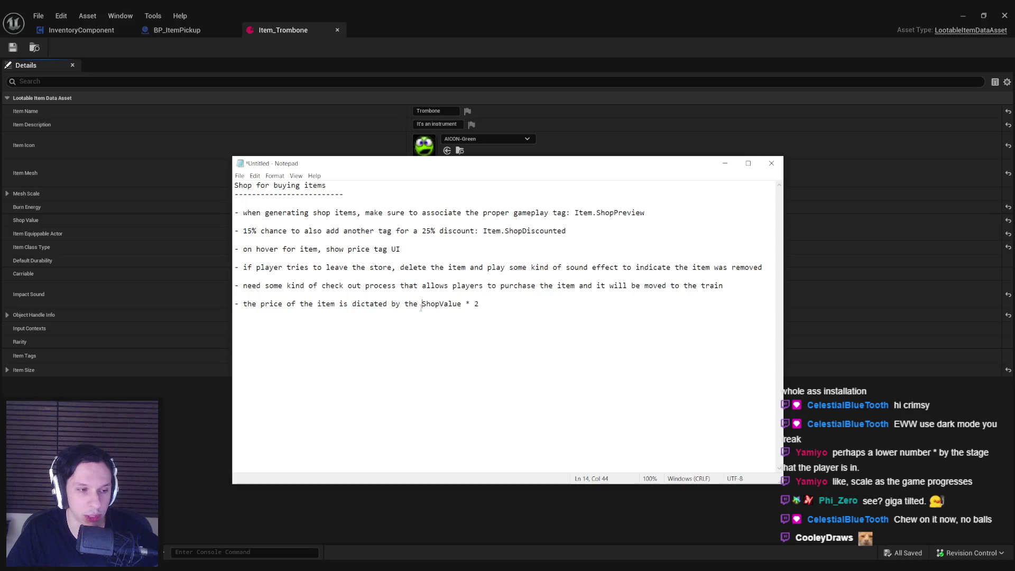
{"action": "key", "text": "shift+Home"}
{"action": "left_click", "coordinate": [505, 297]}
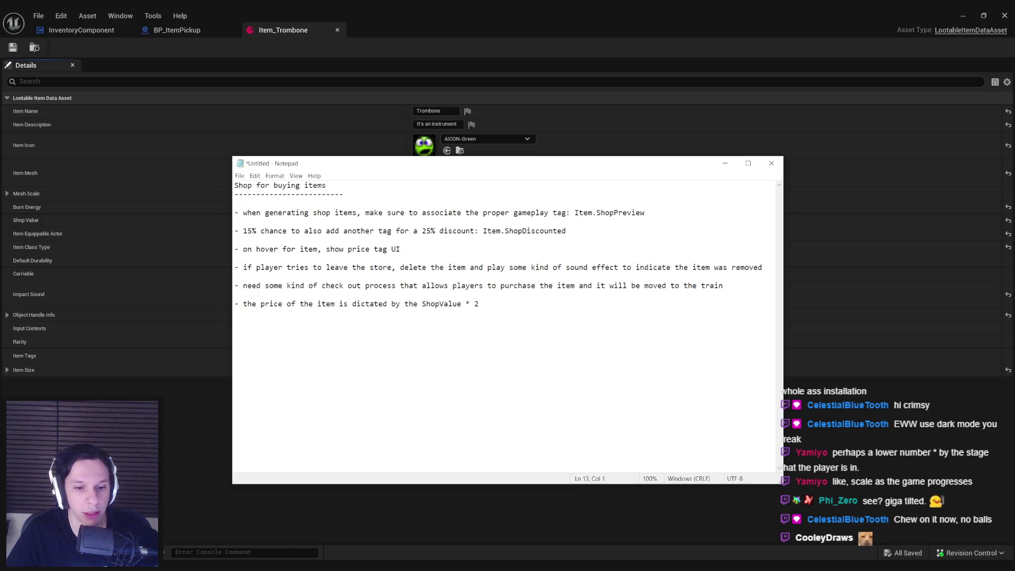
{"action": "left_click", "coordinate": [394, 528]}
{"action": "left_click", "coordinate": [963, 15]}
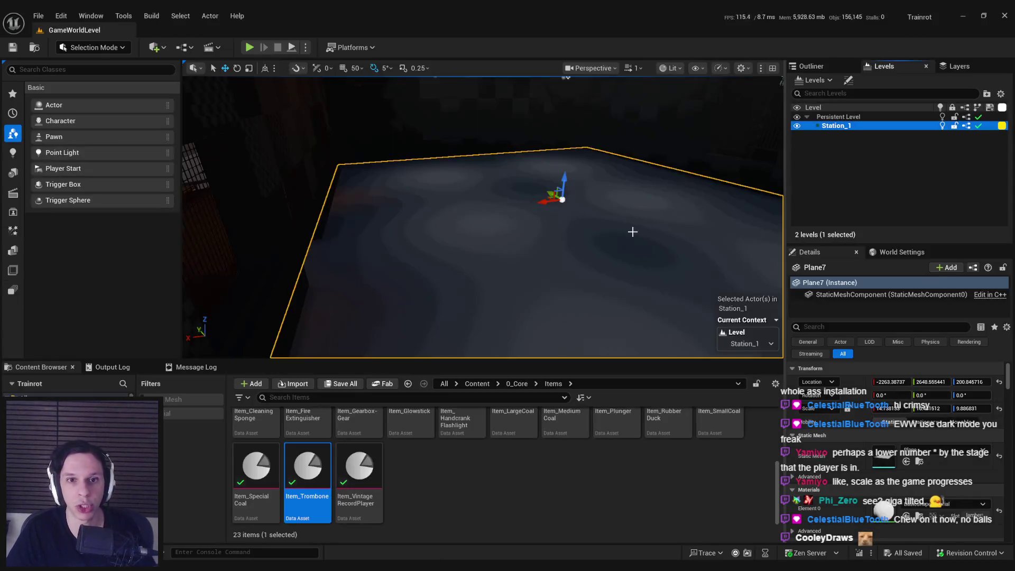
Fly around and frame the Station_1 floor plane, then bring the shop notes back up.
{"action": "mouse_move", "coordinate": [483, 216]}
{"action": "left_mouse_down"}
{"action": "mouse_move", "coordinate": [465, 232]}
{"action": "mouse_move", "coordinate": [428, 233]}
{"action": "left_mouse_up"}
{"action": "left_click_drag", "start_coordinate": [305, 172], "coordinate": [680, 146]}
{"action": "key", "text": "f"}
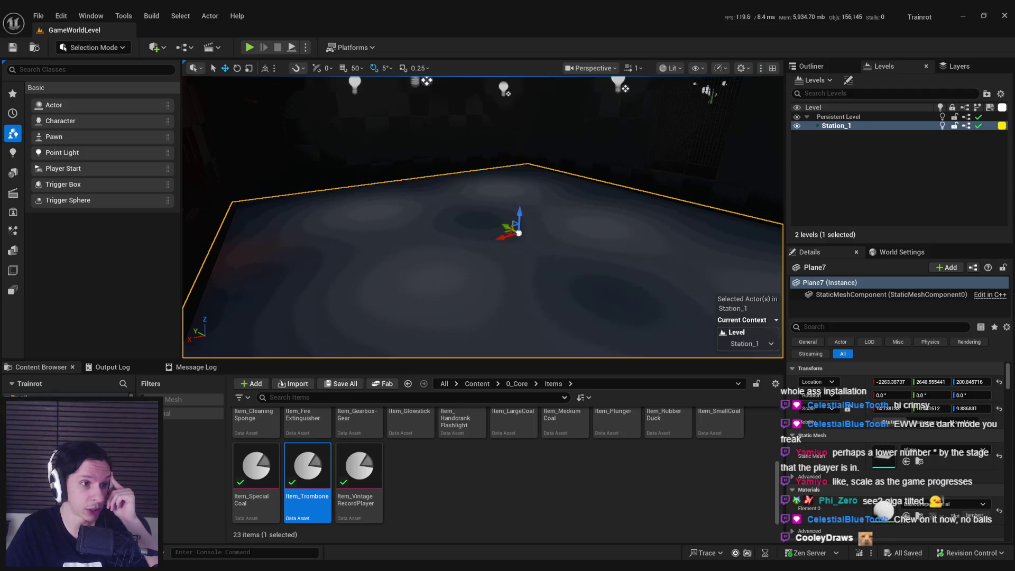
{"action": "mouse_move", "coordinate": [568, 250]}
{"action": "left_mouse_down"}
{"action": "mouse_move", "coordinate": [535, 254]}
{"action": "mouse_move", "coordinate": [571, 250]}
{"action": "mouse_move", "coordinate": [551, 249]}
{"action": "left_mouse_up"}
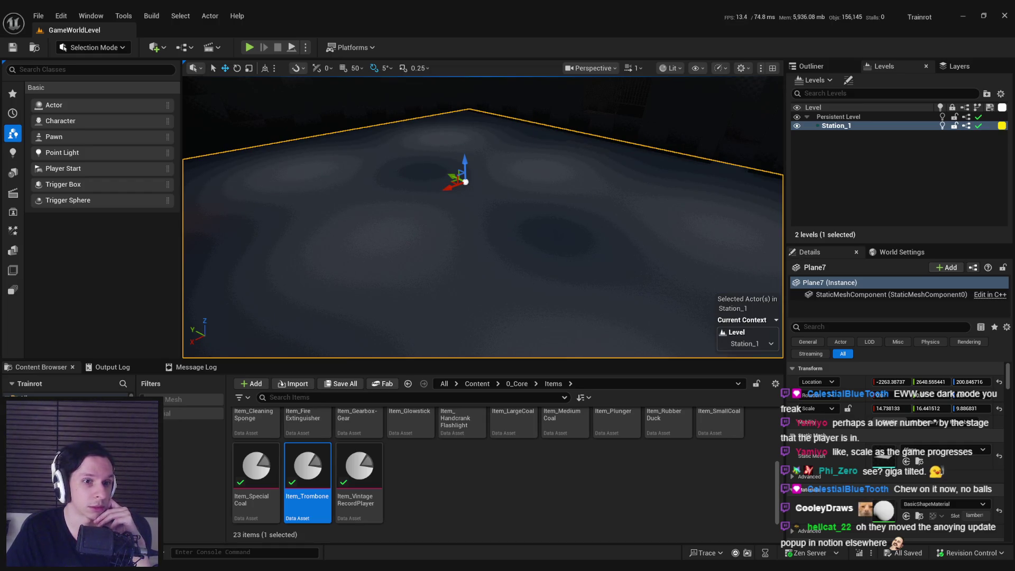
{"action": "left_click", "coordinate": [365, 533]}
{"action": "key", "text": "alt+Tab"}
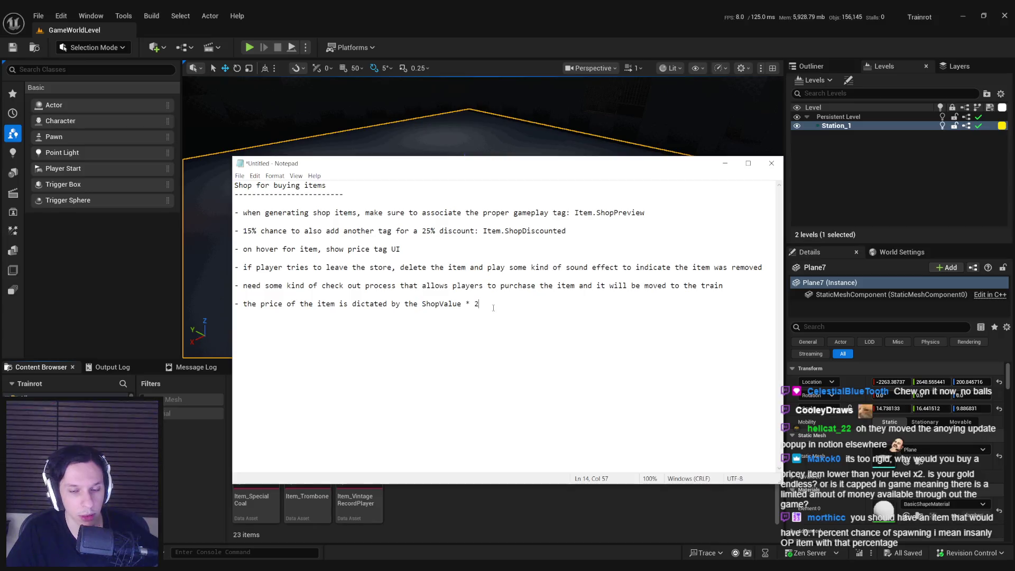
{"action": "left_click_drag", "start_coordinate": [493, 307], "coordinate": [422, 310]}
{"action": "left_click", "coordinate": [423, 310]}
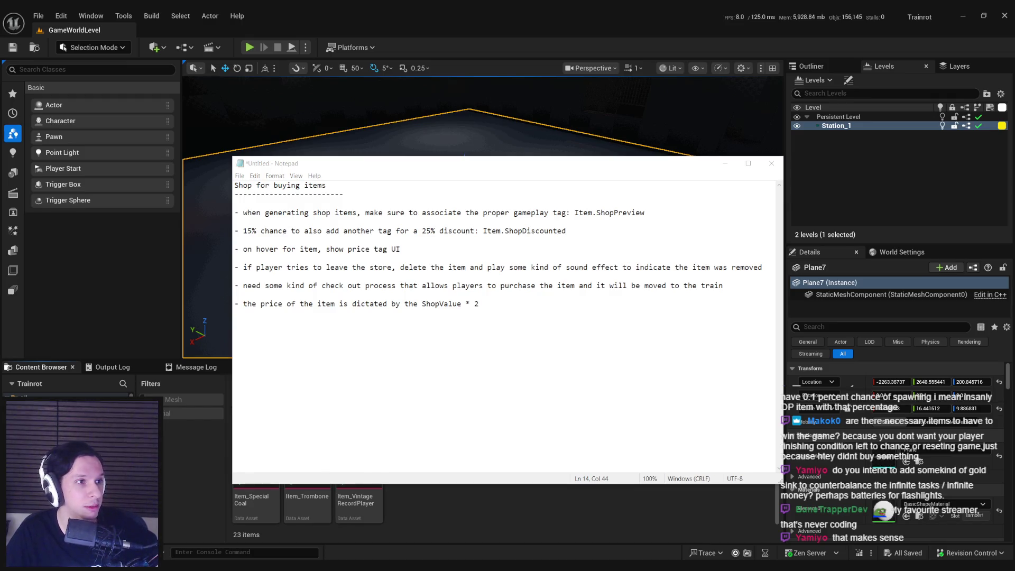
{"action": "left_click", "coordinate": [482, 304]}
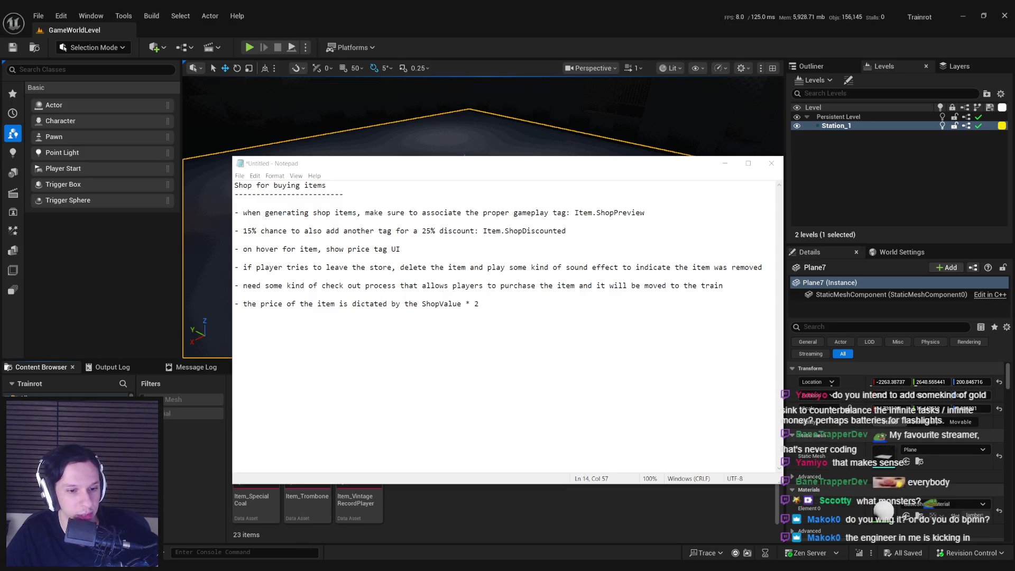
{"action": "key", "text": "alt+Tab"}
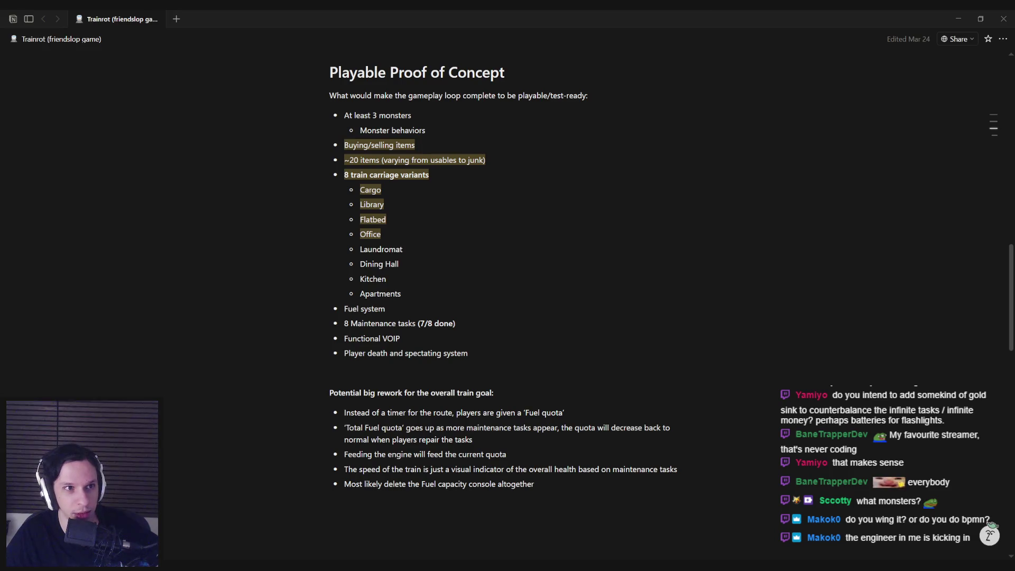
{"action": "key", "text": "alt+Tab"}
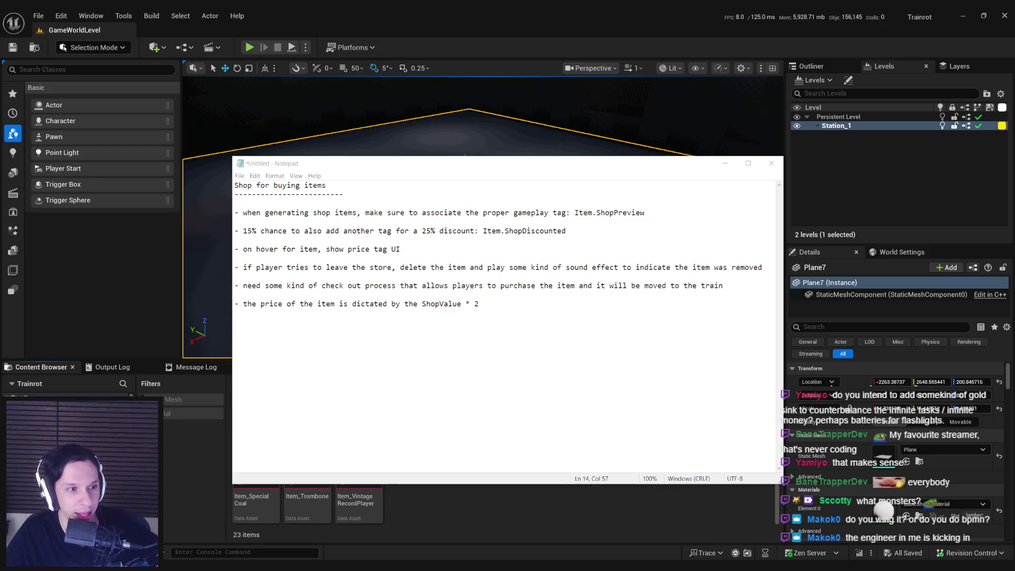
{"action": "left_click", "coordinate": [553, 389]}
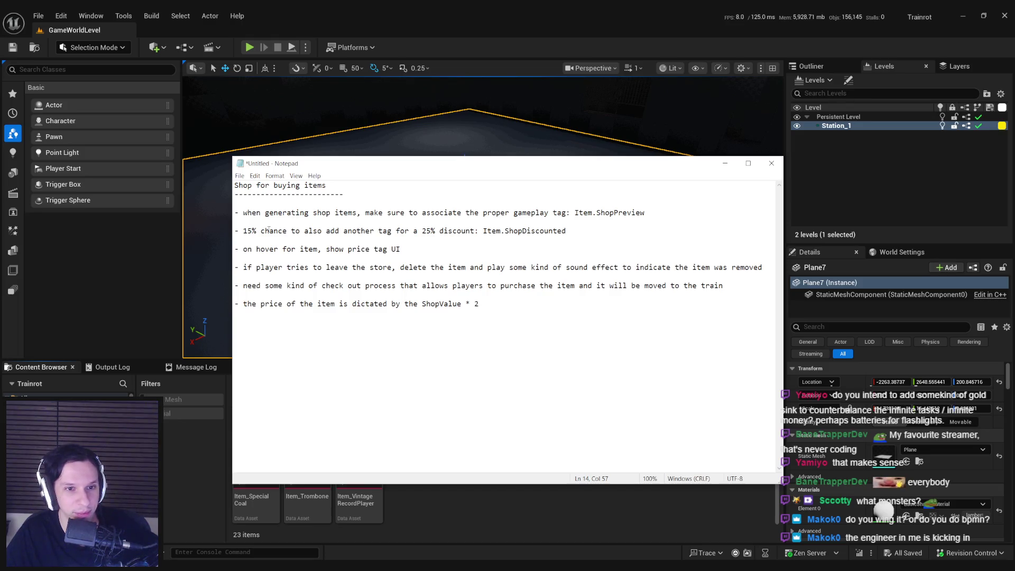
Append ', respawn it in any open shelf' to the leave-the-store bullet.
{"action": "left_click_drag", "start_coordinate": [243, 212], "coordinate": [645, 212]}
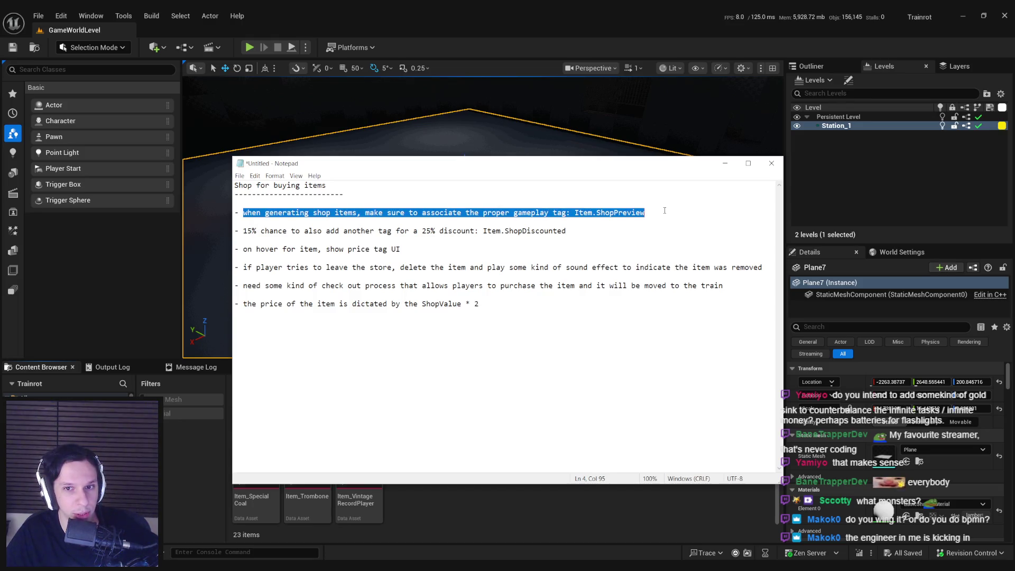
{"action": "key", "text": "Right"}
{"action": "left_click_drag", "start_coordinate": [243, 231], "coordinate": [588, 231]}
{"action": "key", "text": "Right"}
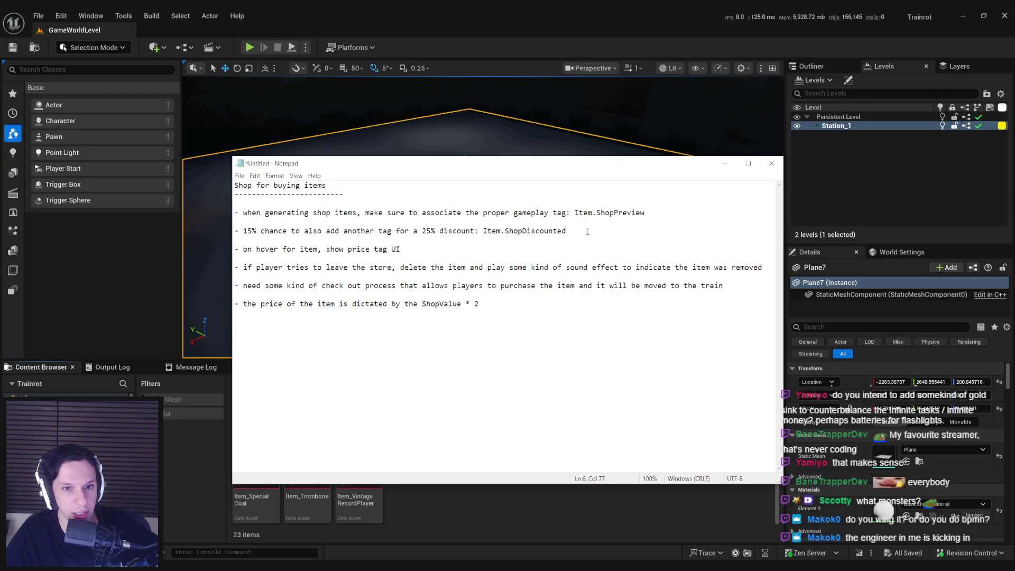
{"action": "mouse_move", "coordinate": [321, 231]}
{"action": "left_mouse_down"}
{"action": "mouse_move", "coordinate": [235, 231]}
{"action": "mouse_move", "coordinate": [590, 231]}
{"action": "mouse_move", "coordinate": [485, 232]}
{"action": "left_mouse_up"}
{"action": "left_click", "coordinate": [588, 231]}
{"action": "left_click", "coordinate": [611, 233]}
{"action": "left_click_drag", "start_coordinate": [244, 249], "coordinate": [401, 250]}
{"action": "left_click", "coordinate": [422, 250]}
{"action": "left_click_drag", "start_coordinate": [247, 269], "coordinate": [768, 268]}
{"action": "left_click", "coordinate": [768, 268]}
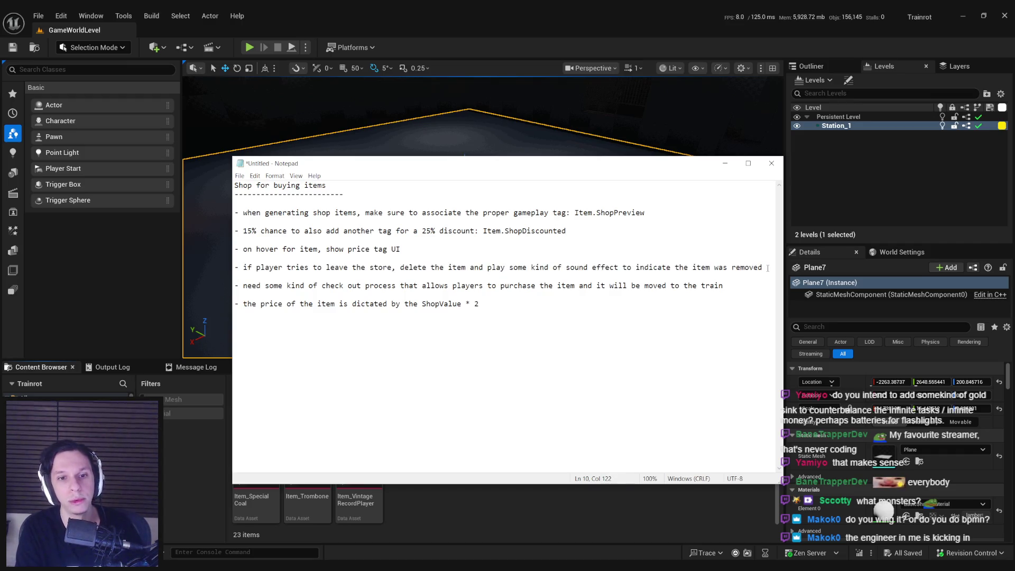
{"action": "type", "text": ", respawn it in any open"}
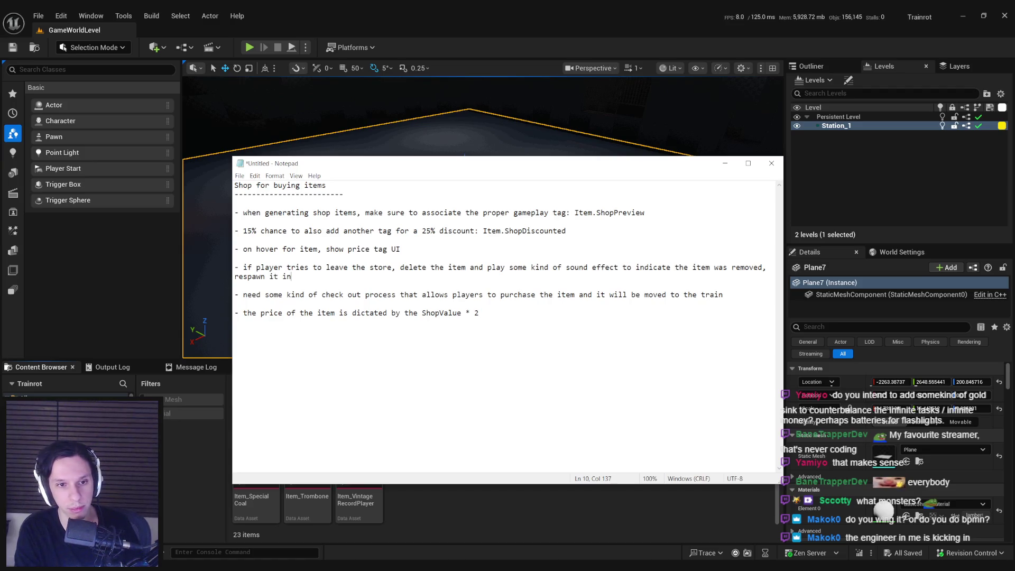
{"action": "type", "text": " shelf"}
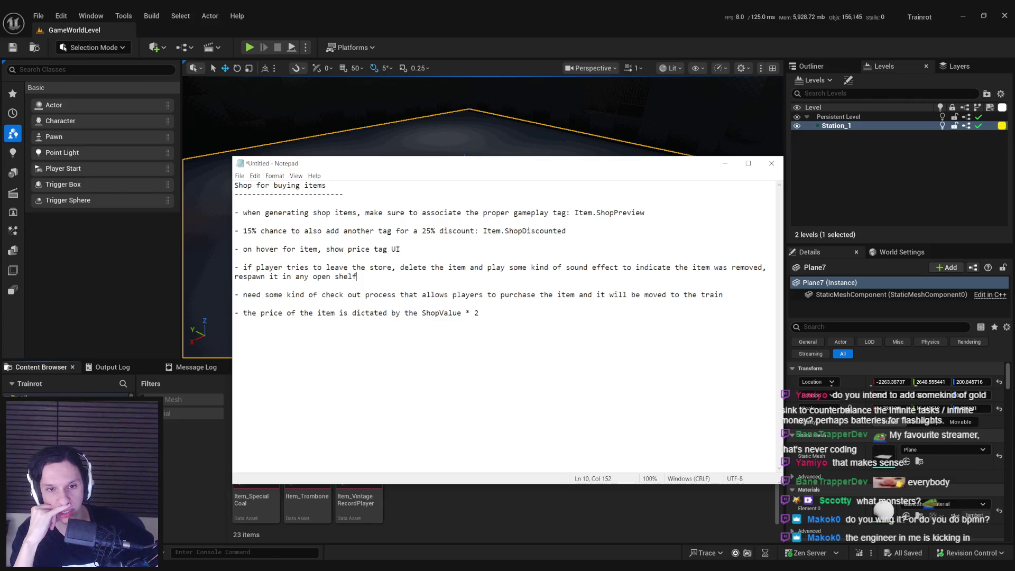
Mark the ShopValue * 2 price line '(temporary)' and select that whole line.
{"action": "left_click", "coordinate": [482, 312]}
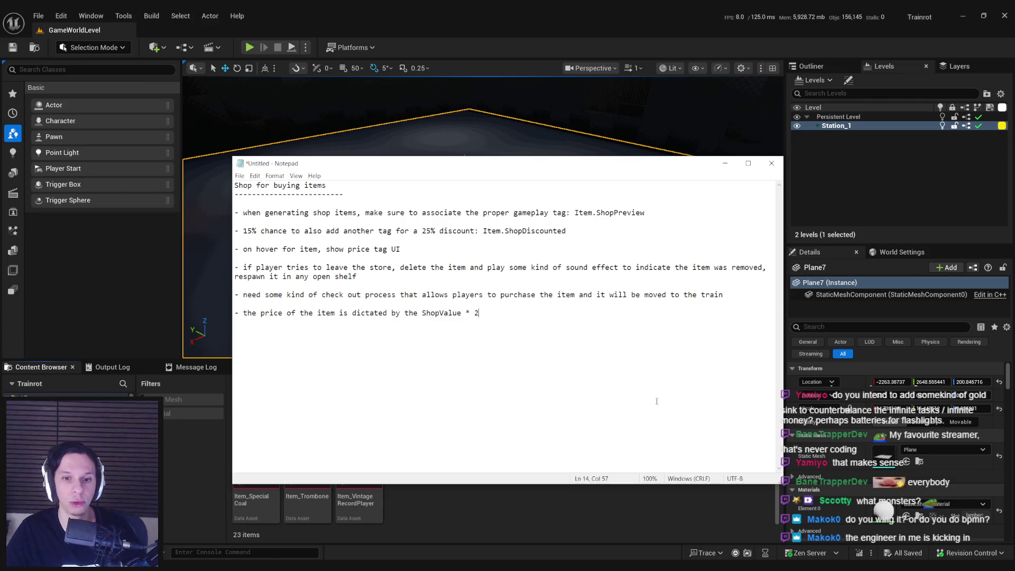
{"action": "type", "text": " (temporary)"}
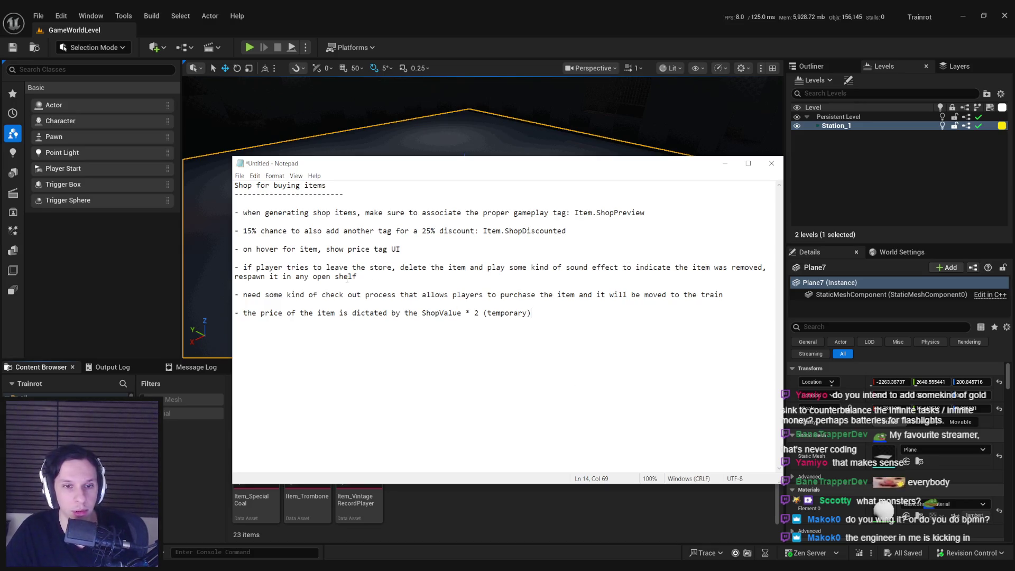
{"action": "left_click_drag", "start_coordinate": [244, 212], "coordinate": [661, 213]}
{"action": "left_click", "coordinate": [675, 212]}
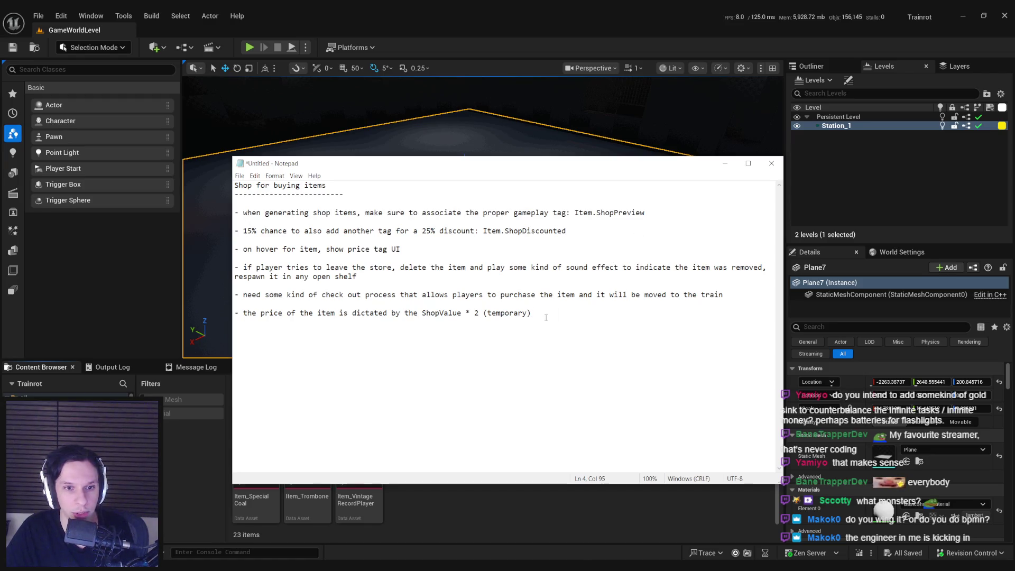
{"action": "left_click_drag", "start_coordinate": [512, 325], "coordinate": [235, 313]}
{"action": "key", "text": "ctrl+c"}
Move the temporary price note up under the 15% discount bullet.
{"action": "key", "text": "BackSpace"}
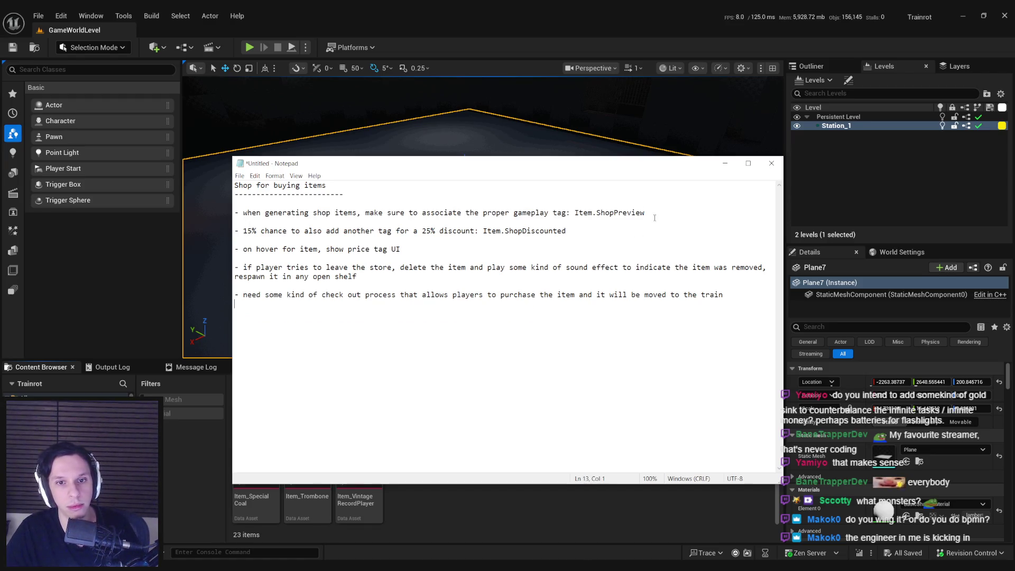
{"action": "left_click", "coordinate": [641, 230]}
{"action": "key", "text": "Return"}
{"action": "key", "text": "Return"}
{"action": "key", "text": "ctrl+v"}
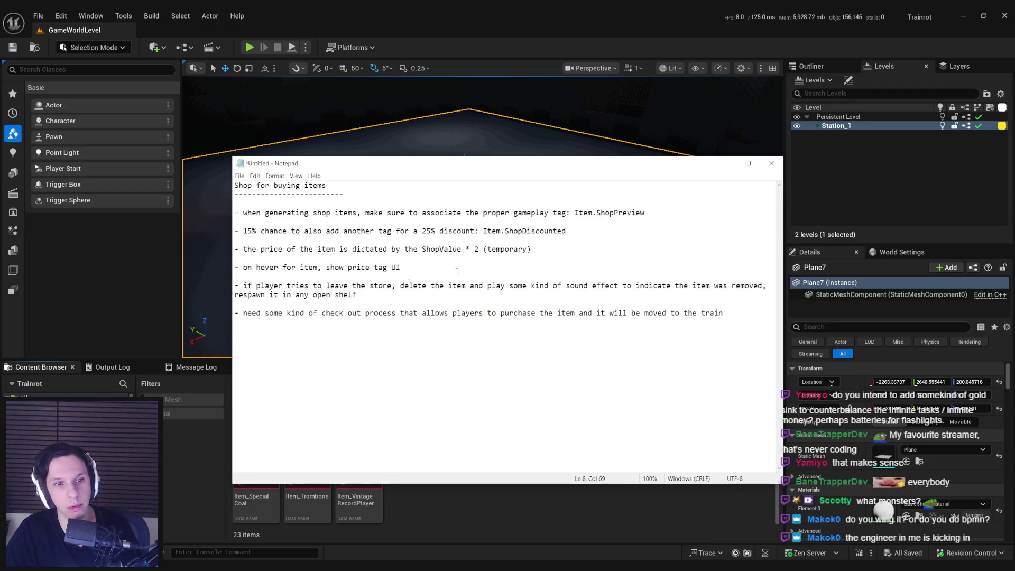
Remove the blank lines so the first four bullets sit together.
{"action": "key", "text": "Home"}
{"action": "key", "text": "BackSpace"}
{"action": "key", "text": "Up"}
{"action": "key", "text": "BackSpace"}
{"action": "key", "text": "Down"}
{"action": "key", "text": "Down"}
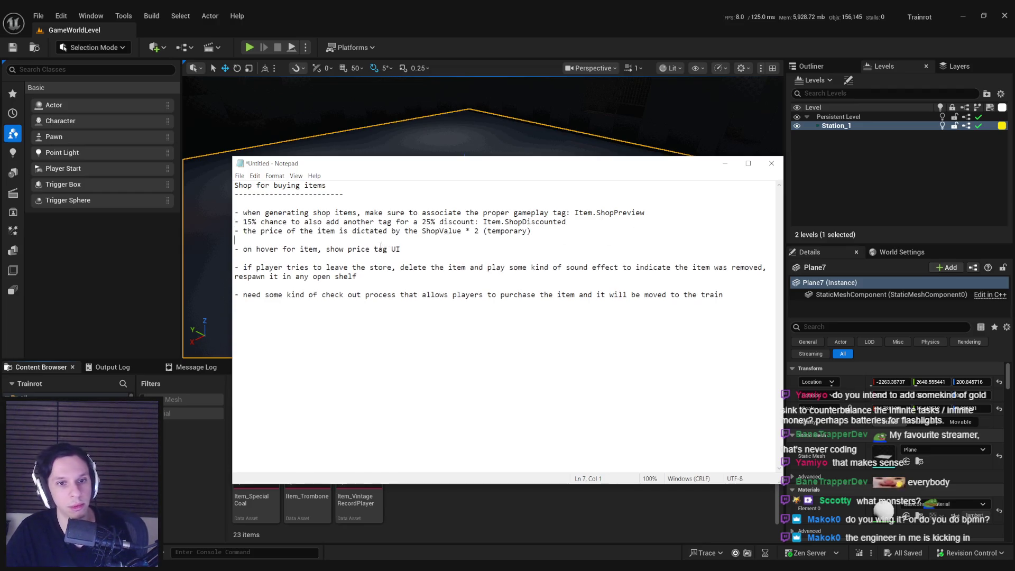
{"action": "key", "text": "BackSpace"}
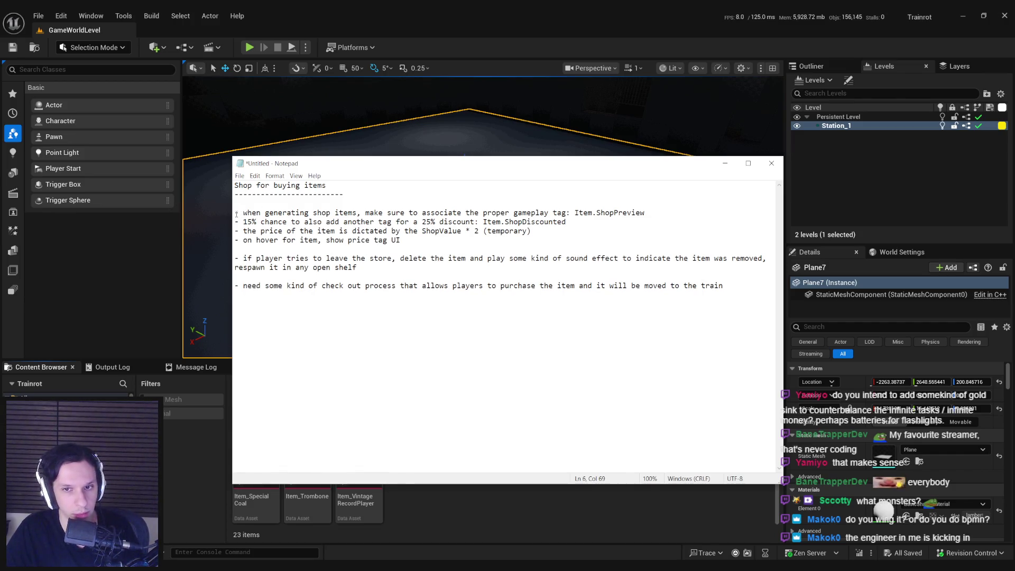
Review the leave-the-store and checkout bullets and place the caret at the checkout note's start.
{"action": "left_click_drag", "start_coordinate": [351, 258], "coordinate": [594, 258]}
{"action": "left_click", "coordinate": [593, 258]}
{"action": "left_click", "coordinate": [419, 271]}
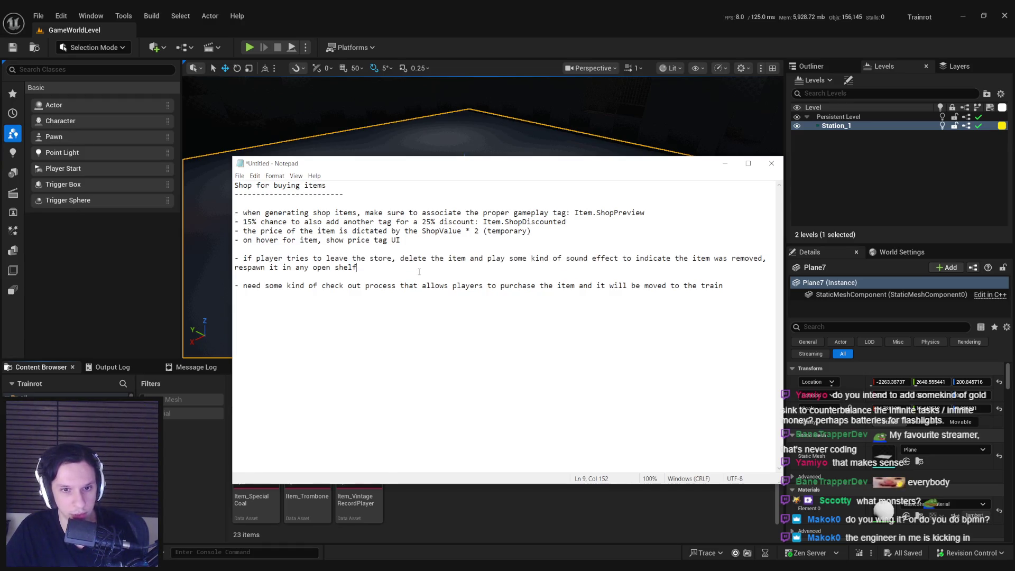
{"action": "left_click_drag", "start_coordinate": [350, 286], "coordinate": [738, 287]}
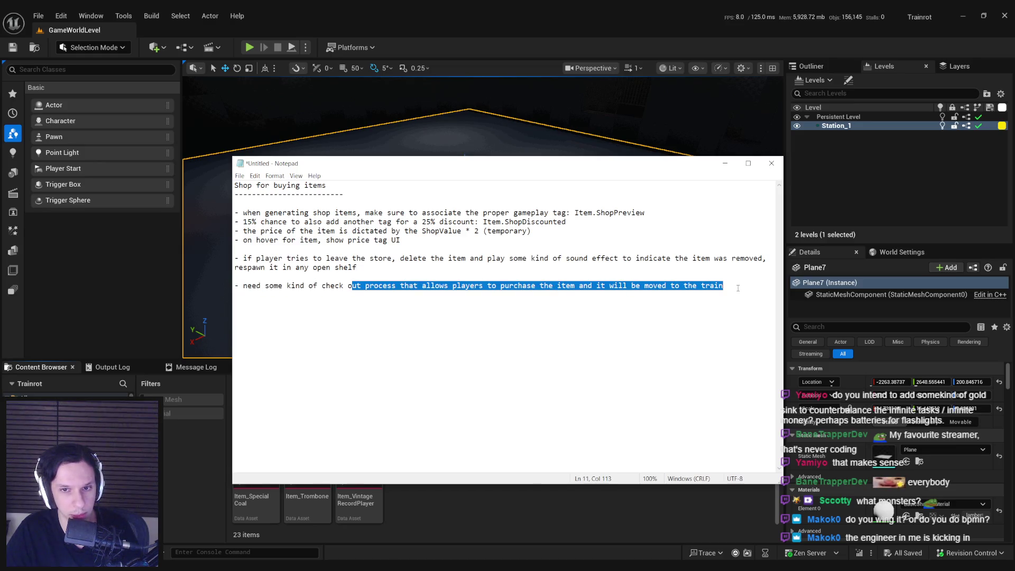
{"action": "left_click", "coordinate": [742, 289]}
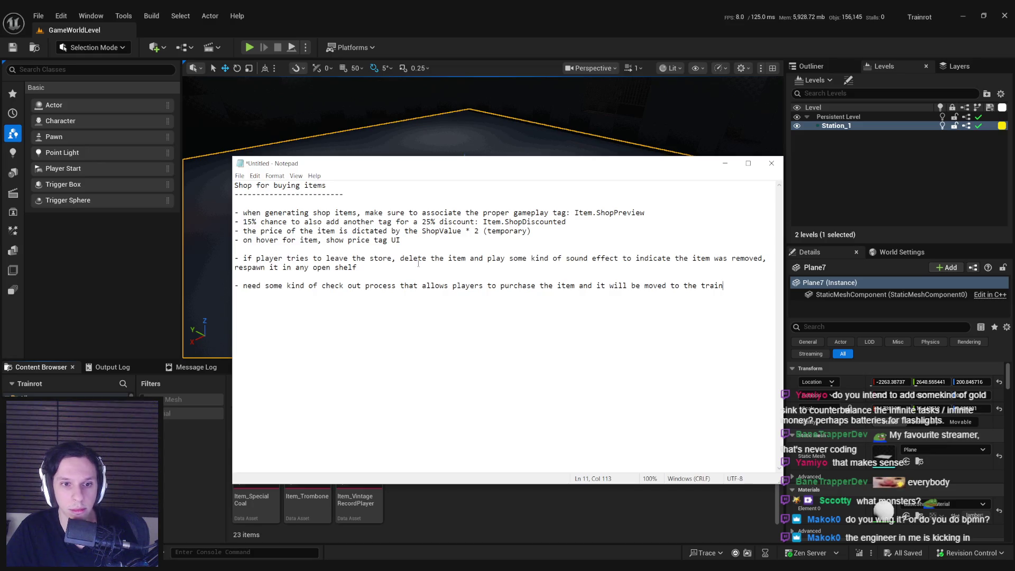
{"action": "key", "text": "Home"}
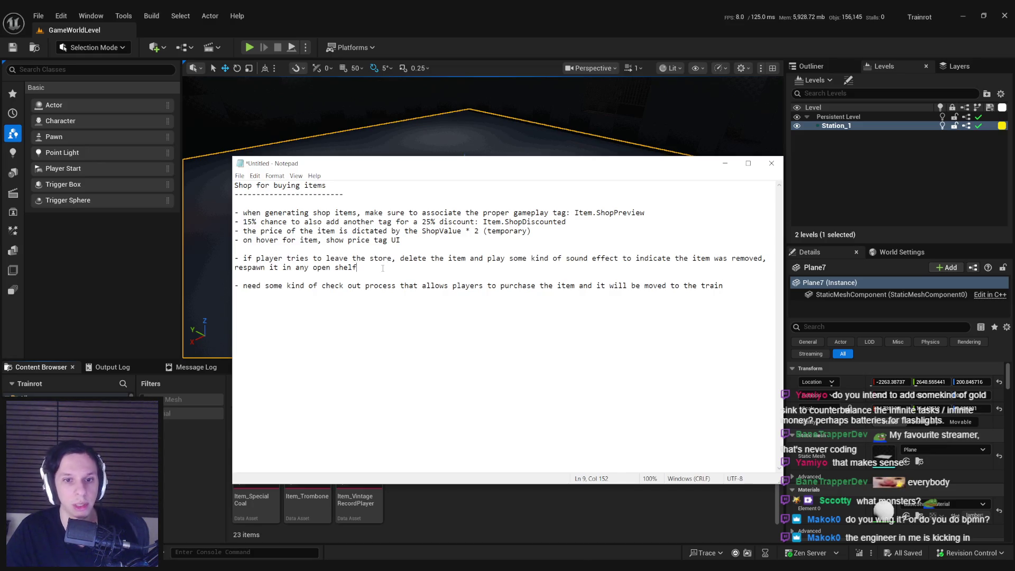
Add the bullet '- if the player uses the ttem and it breaks, etc. then respawnit in any open shelf' without a blank line above.
{"action": "key", "text": "Return"}
{"action": "key", "text": "Return"}
{"action": "key", "text": "Up"}
{"action": "key", "text": "Up"}
{"action": "type", "text": "- if the player uses the t"}
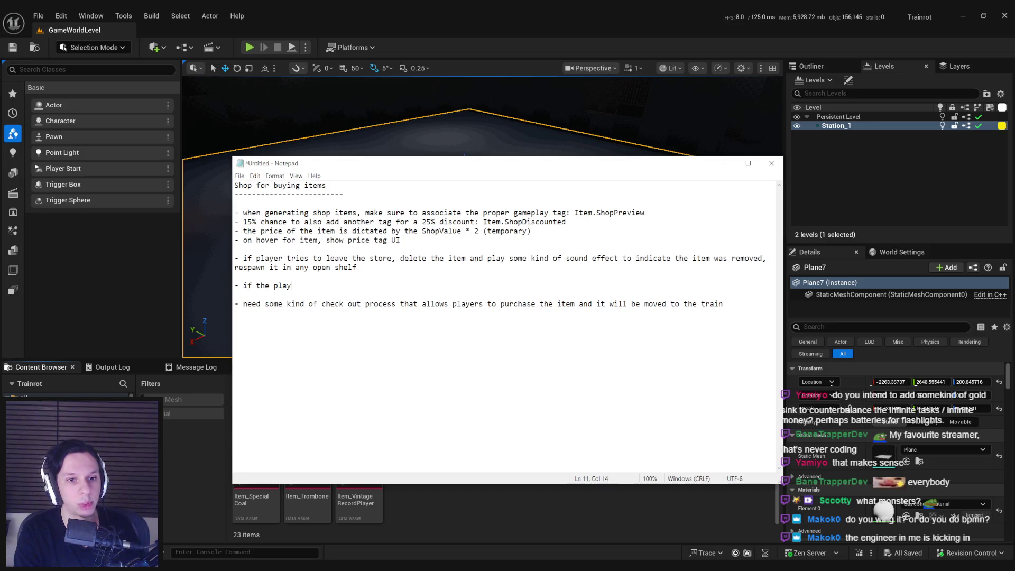
{"action": "type", "text": "tem "}
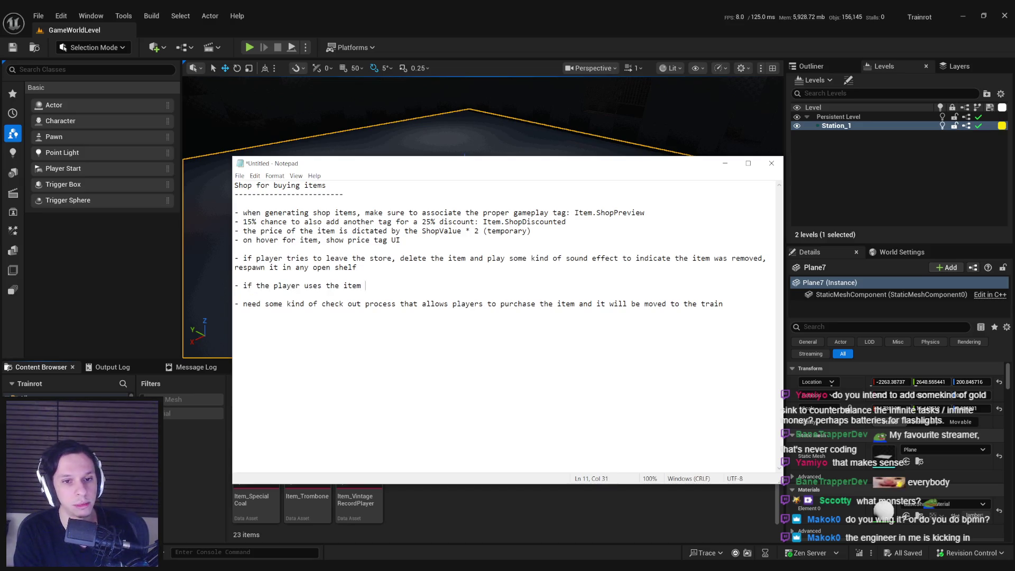
{"action": "type", "text": "and it breaks, etc. then respawn"}
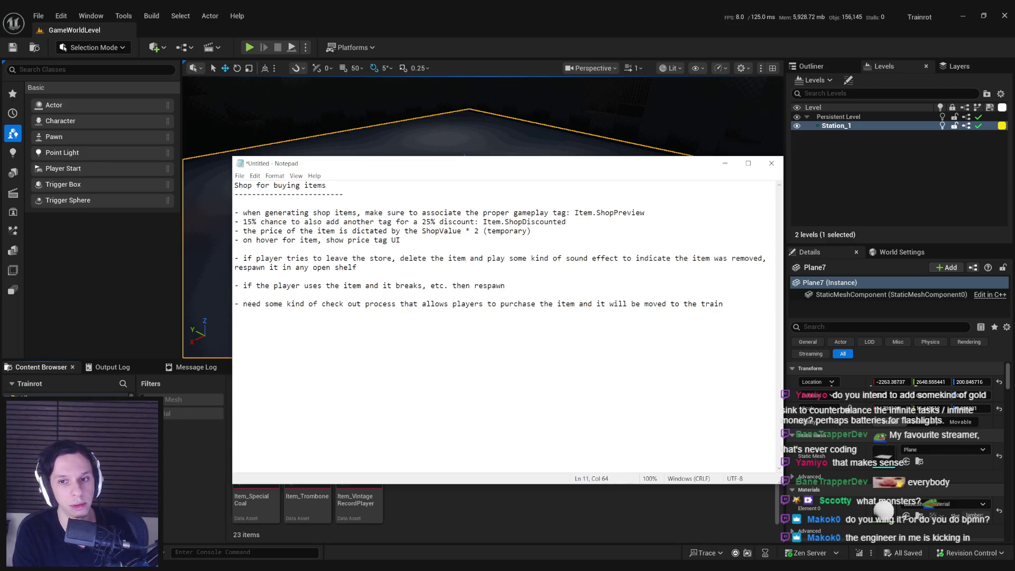
{"action": "type", "text": "it in any open shelf"}
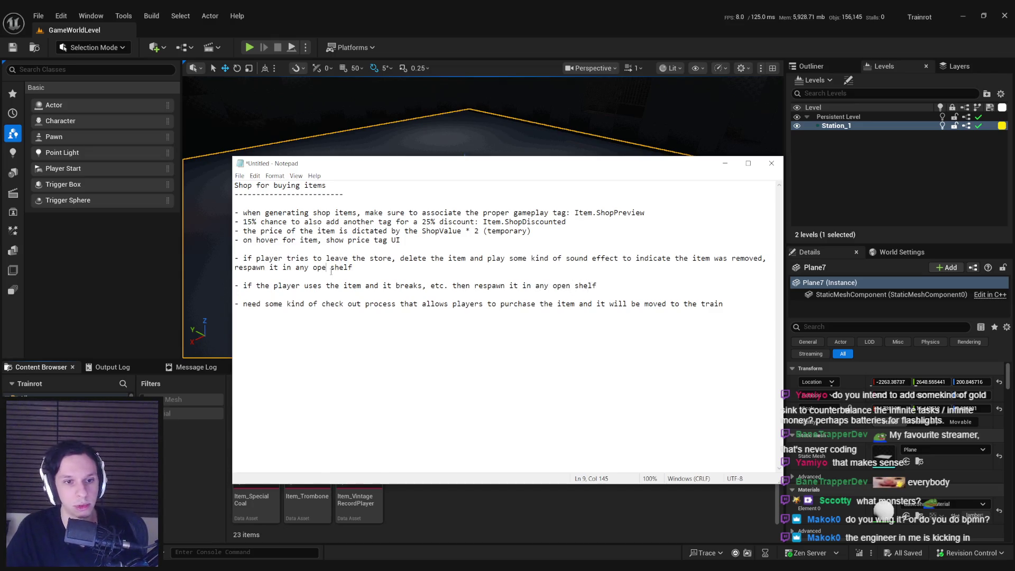
{"action": "left_click", "coordinate": [340, 276]}
{"action": "key", "text": "Delete"}
{"action": "key", "text": "End"}
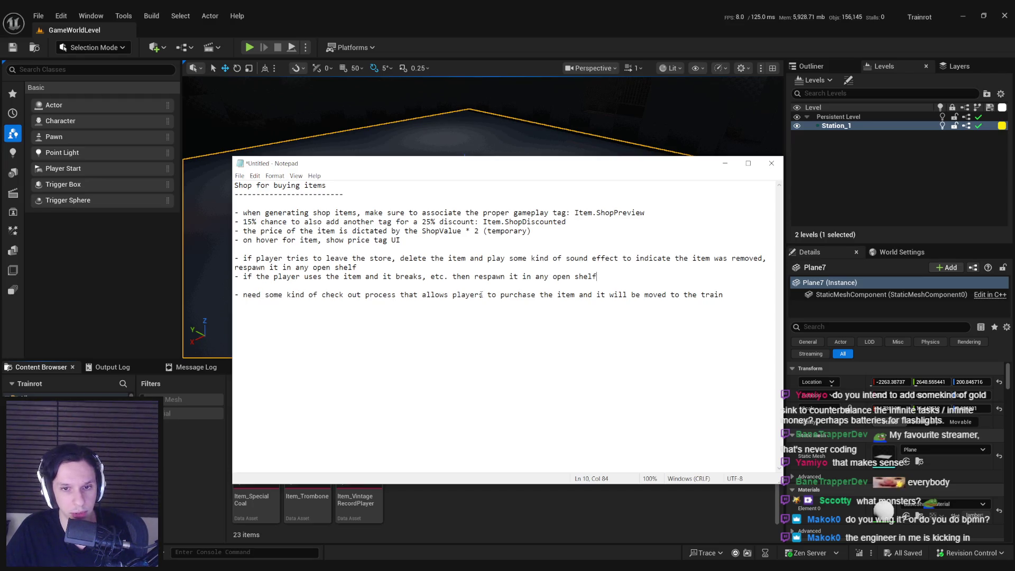
Review the two respawn notes and the checkout note, then minimize Notepad.
{"action": "key", "text": "shift+Home"}
{"action": "key", "text": "shift+Up"}
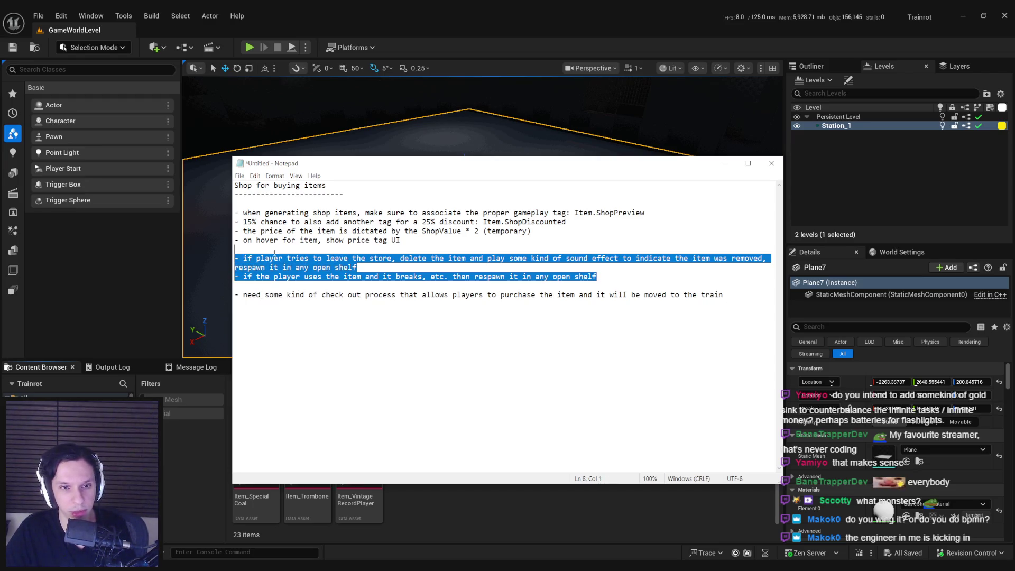
{"action": "left_click", "coordinate": [608, 278]}
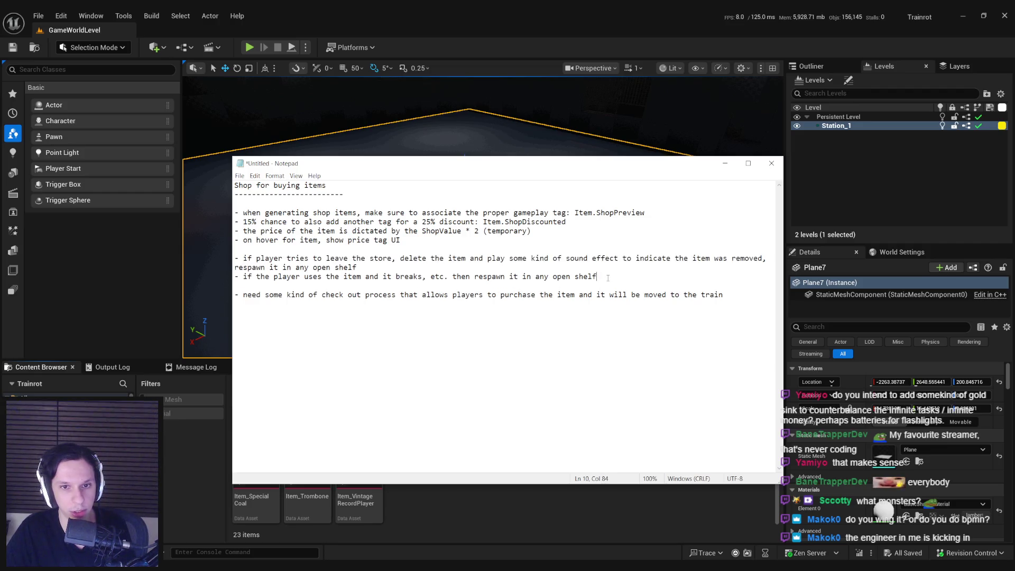
{"action": "left_click", "coordinate": [608, 286]}
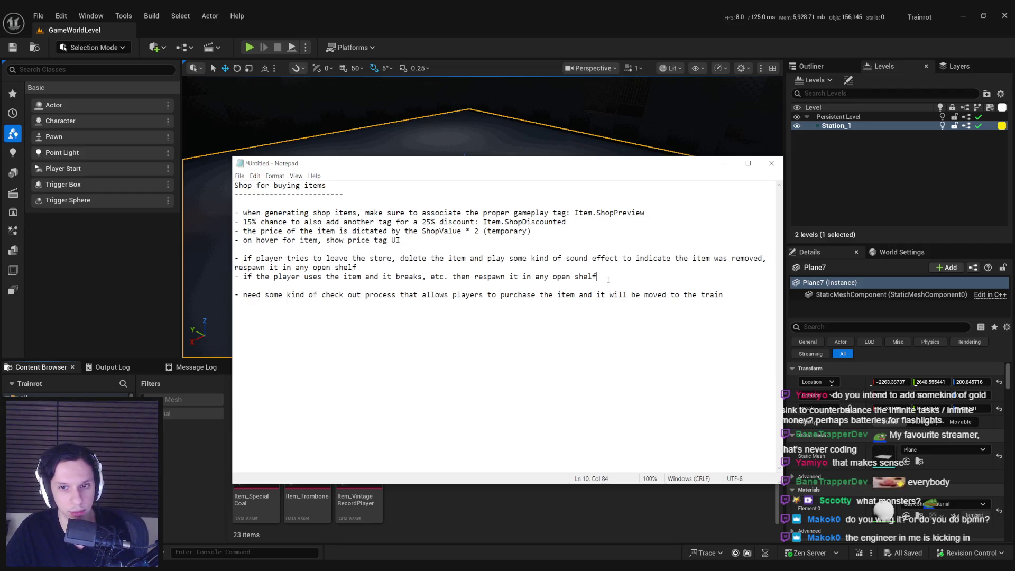
{"action": "left_click", "coordinate": [737, 305]}
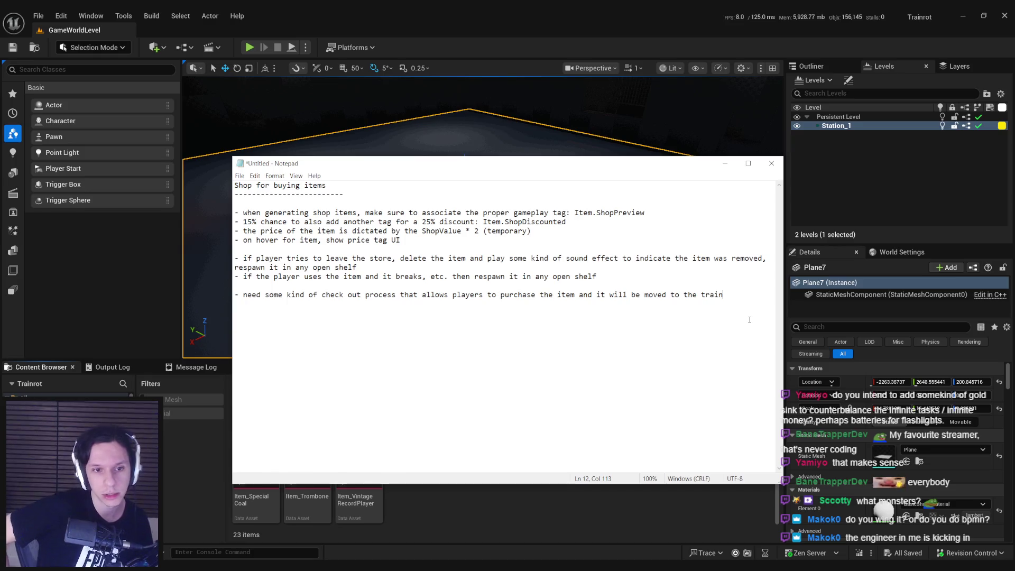
{"action": "left_click", "coordinate": [725, 163]}
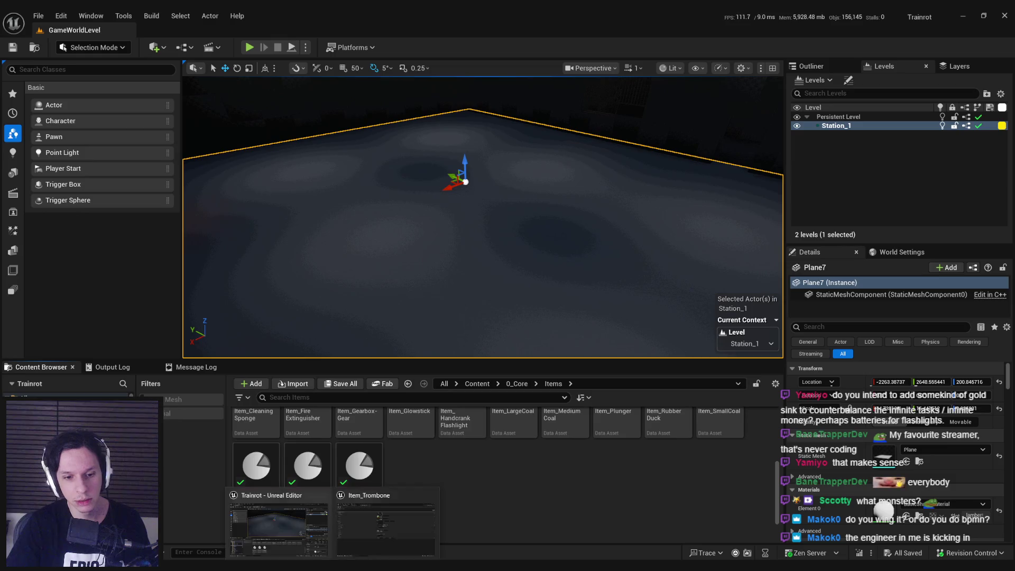
Enlarge the Content Browser, go to Content/0_Core/Objects and open BP_ItemPickup.
{"action": "scroll", "coordinate": [492, 429], "scroll_direction": "up", "scroll_amount": 3}
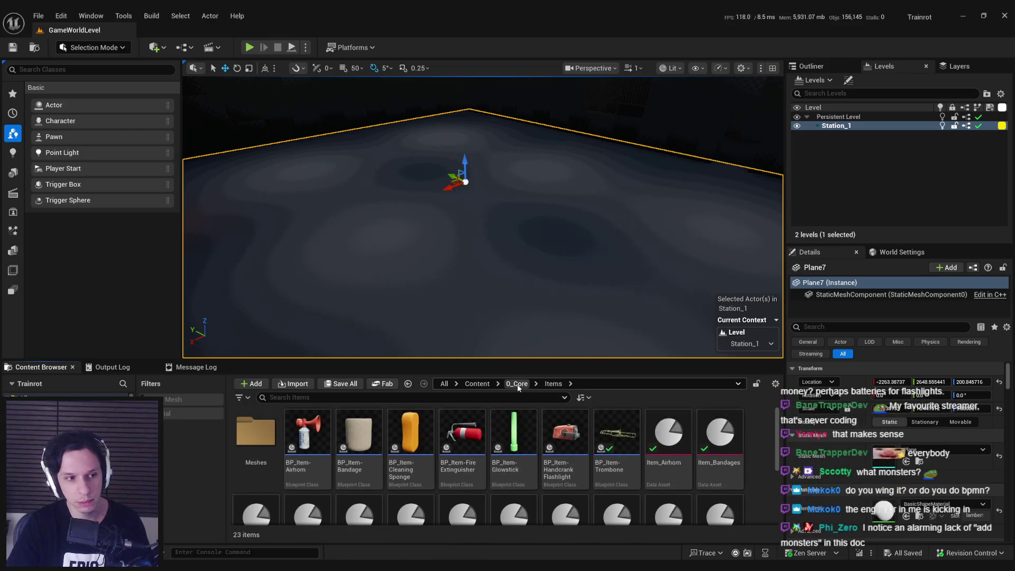
{"action": "left_click", "coordinate": [517, 383]}
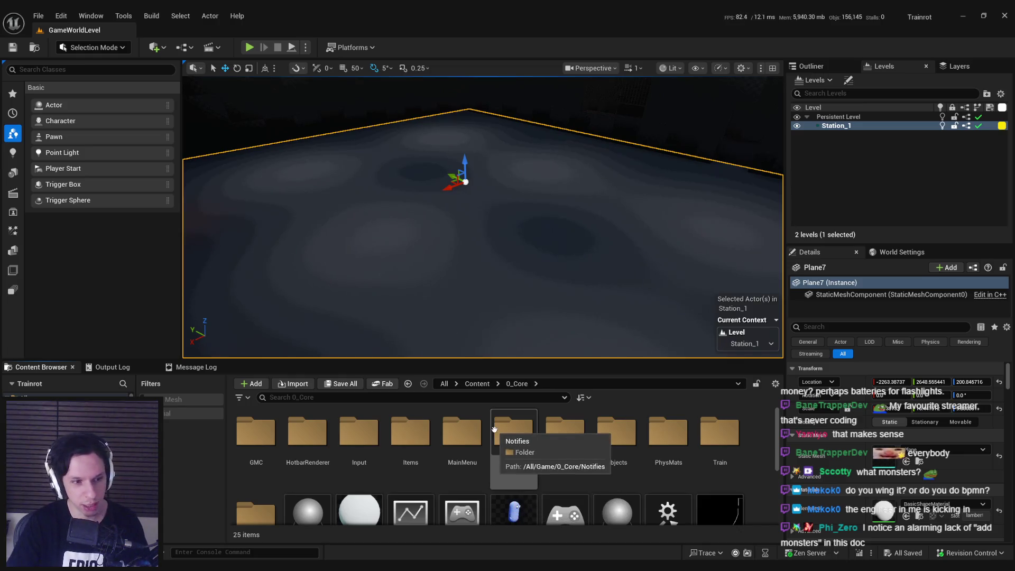
{"action": "key", "text": "alt+Tab"}
{"action": "scroll", "coordinate": [263, 508], "scroll_direction": "up", "scroll_amount": 2}
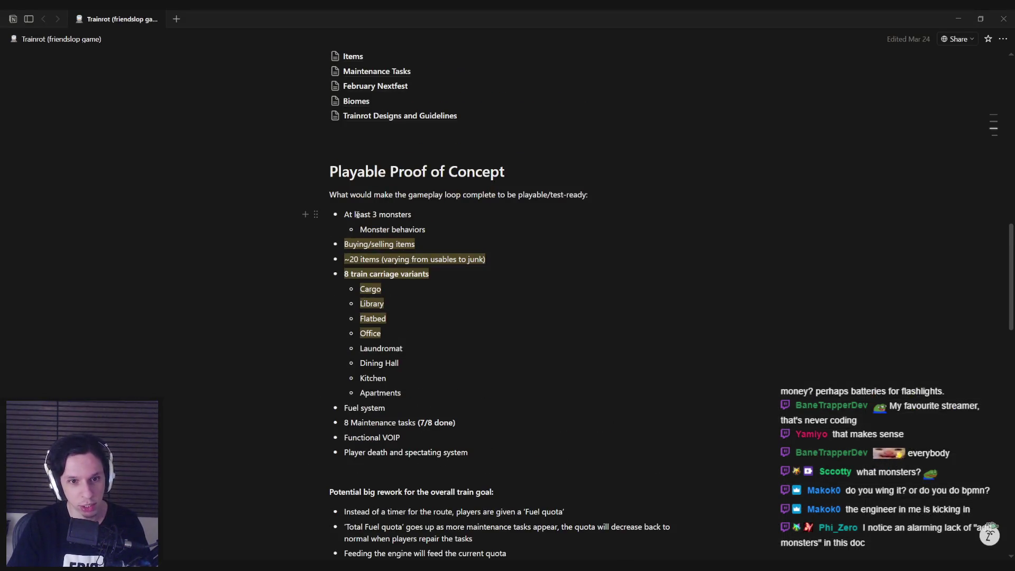
{"action": "key", "text": "alt+Tab"}
{"action": "scroll", "coordinate": [491, 429], "scroll_direction": "down", "scroll_amount": 3}
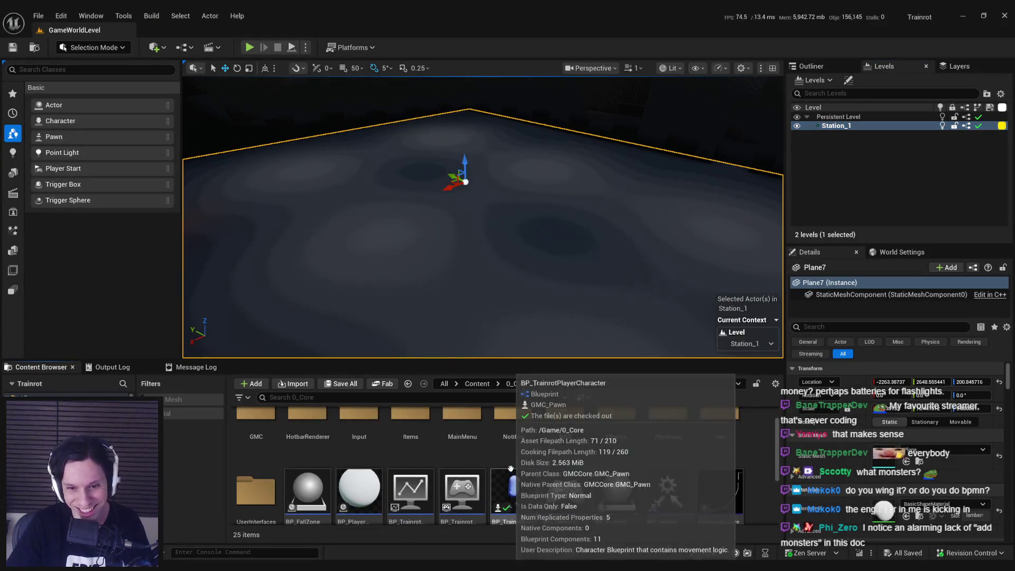
{"action": "scroll", "coordinate": [507, 439], "scroll_direction": "up", "scroll_amount": 3}
{"action": "left_click_drag", "start_coordinate": [483, 359], "coordinate": [486, 247]}
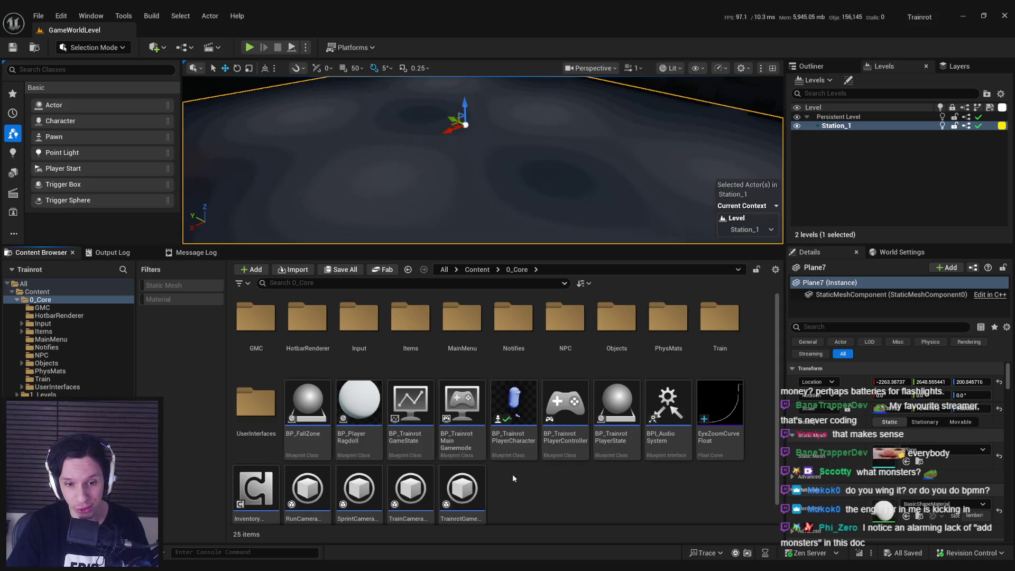
{"action": "scroll", "coordinate": [508, 449], "scroll_direction": "down", "scroll_amount": 1}
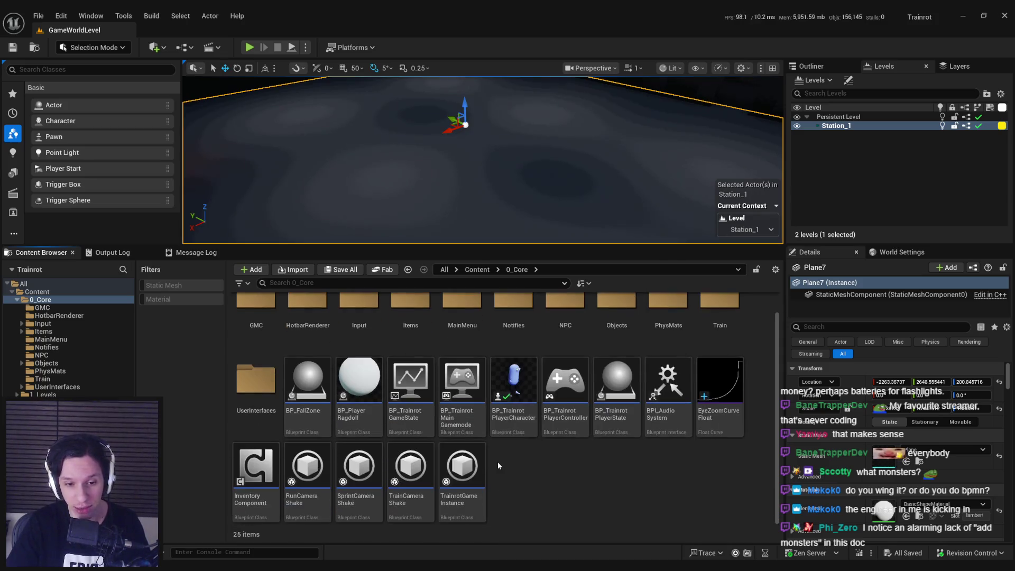
{"action": "scroll", "coordinate": [494, 459], "scroll_direction": "up", "scroll_amount": 1}
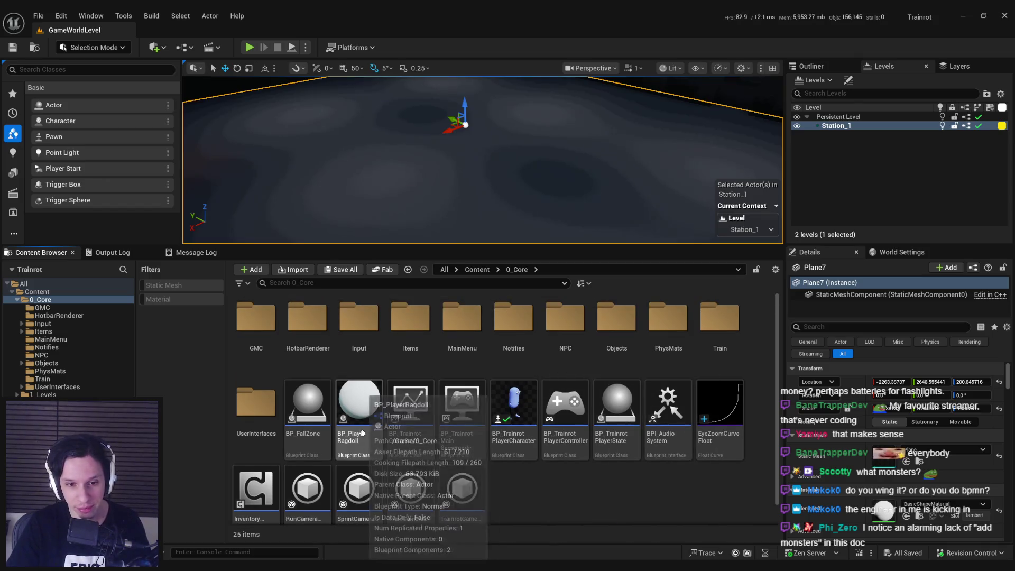
{"action": "double_click", "coordinate": [617, 317]}
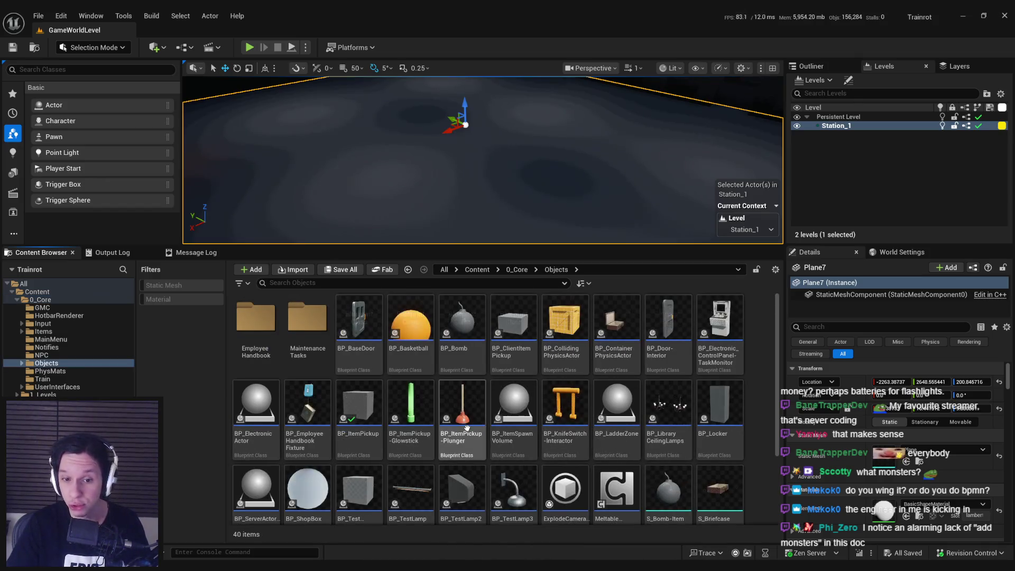
{"action": "double_click", "coordinate": [359, 402]}
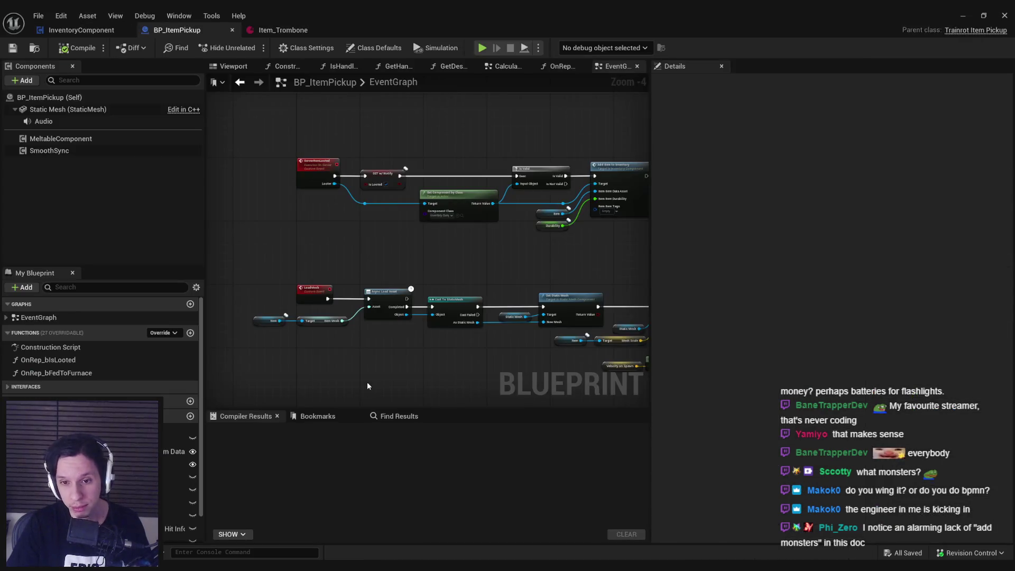
Inspect the BP_ItemPickup graph and Item_Trombone, then expand Interfaces to list SetHighlightState, IsInteractable, IsHandleable.
{"action": "mouse_move", "coordinate": [412, 257]}
{"action": "left_mouse_down"}
{"action": "mouse_move", "coordinate": [508, 252]}
{"action": "mouse_move", "coordinate": [370, 291]}
{"action": "mouse_move", "coordinate": [538, 272]}
{"action": "left_mouse_up"}
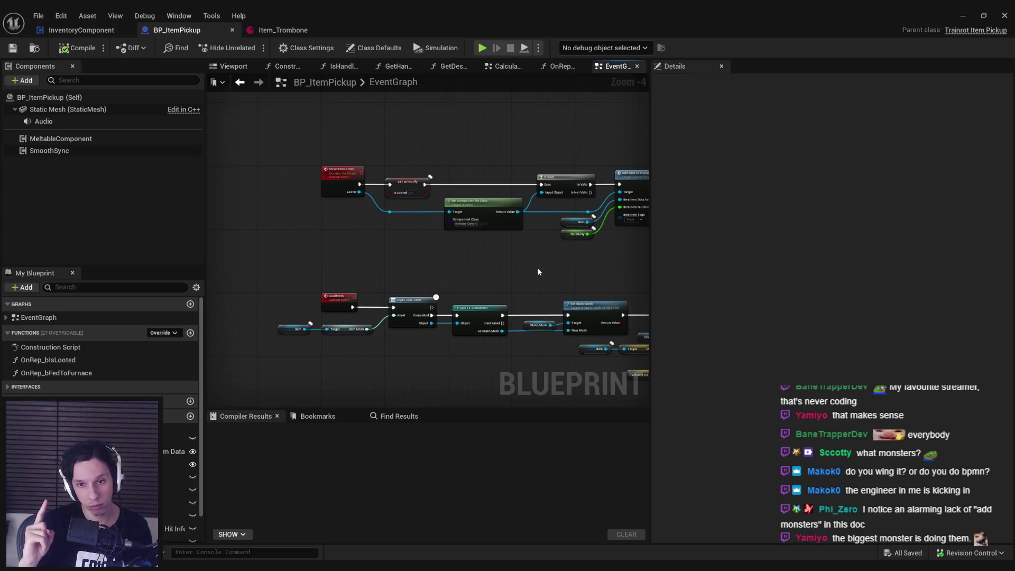
{"action": "left_click_drag", "start_coordinate": [504, 250], "coordinate": [481, 259]}
{"action": "left_click_drag", "start_coordinate": [279, 165], "coordinate": [626, 275]}
{"action": "left_click", "coordinate": [626, 275]}
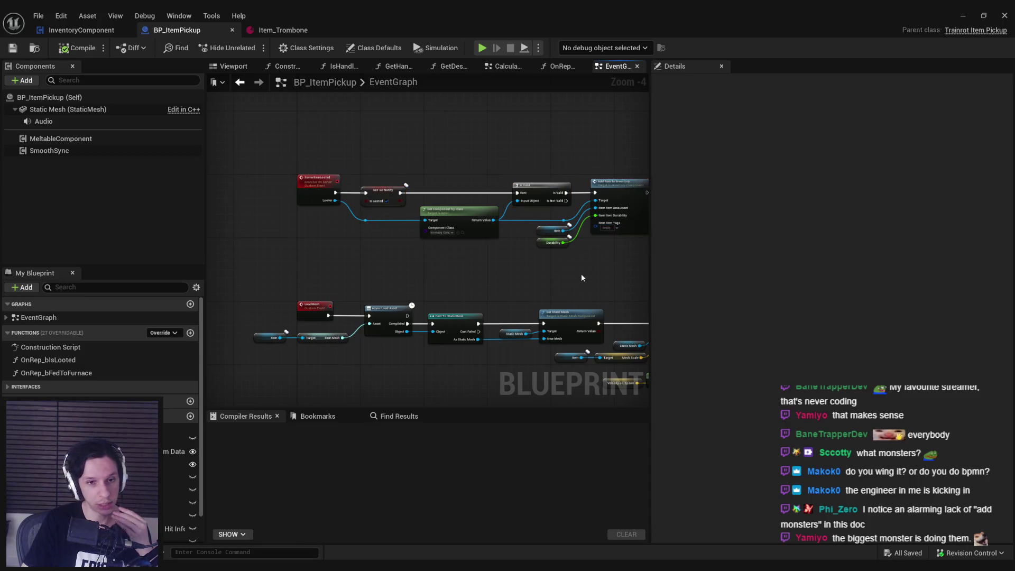
{"action": "scroll", "coordinate": [182, 490], "scroll_direction": "down", "scroll_amount": 2}
{"action": "left_click_drag", "start_coordinate": [393, 370], "coordinate": [354, 352]}
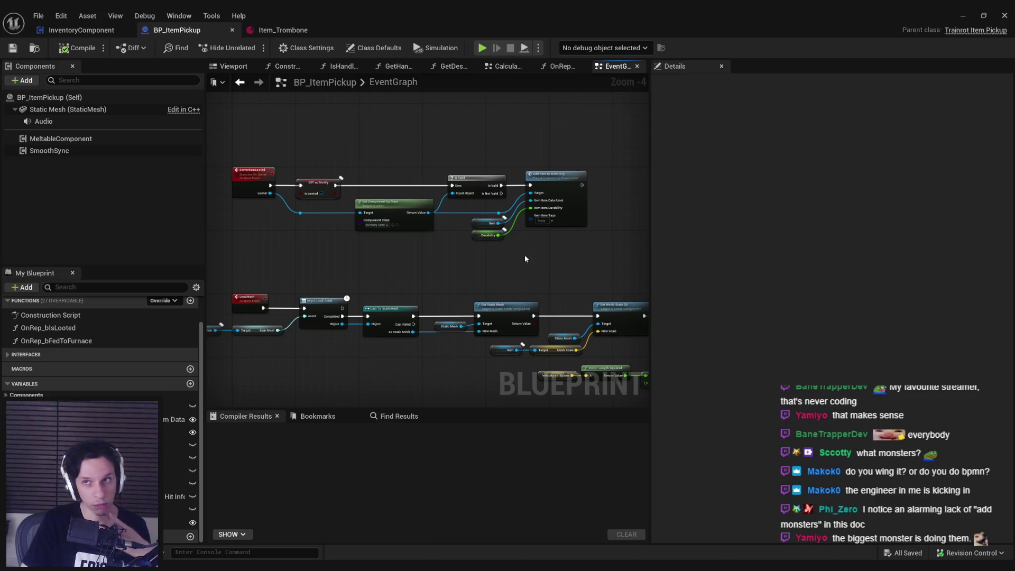
{"action": "left_click", "coordinate": [285, 32]}
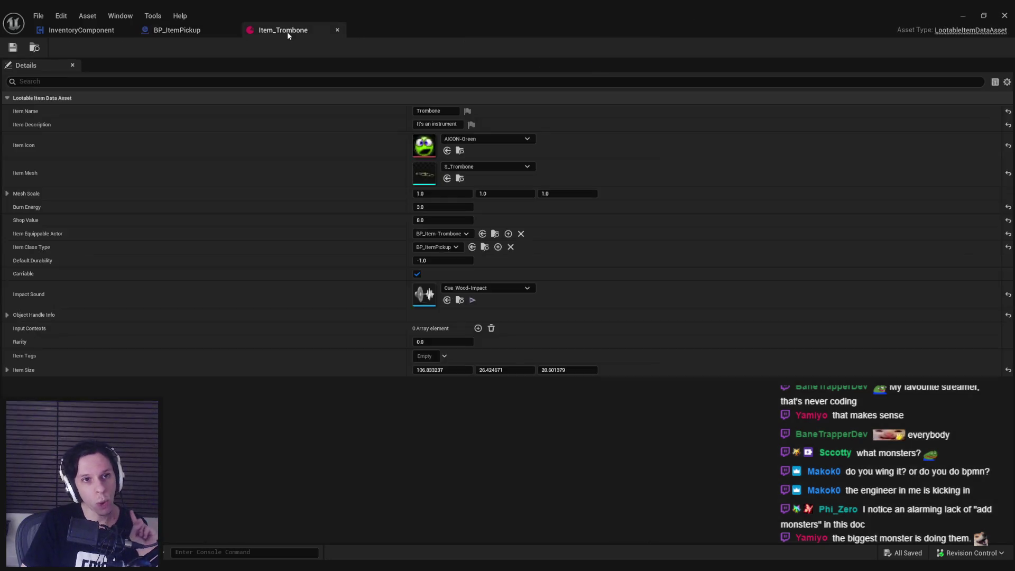
{"action": "left_click", "coordinate": [201, 32]}
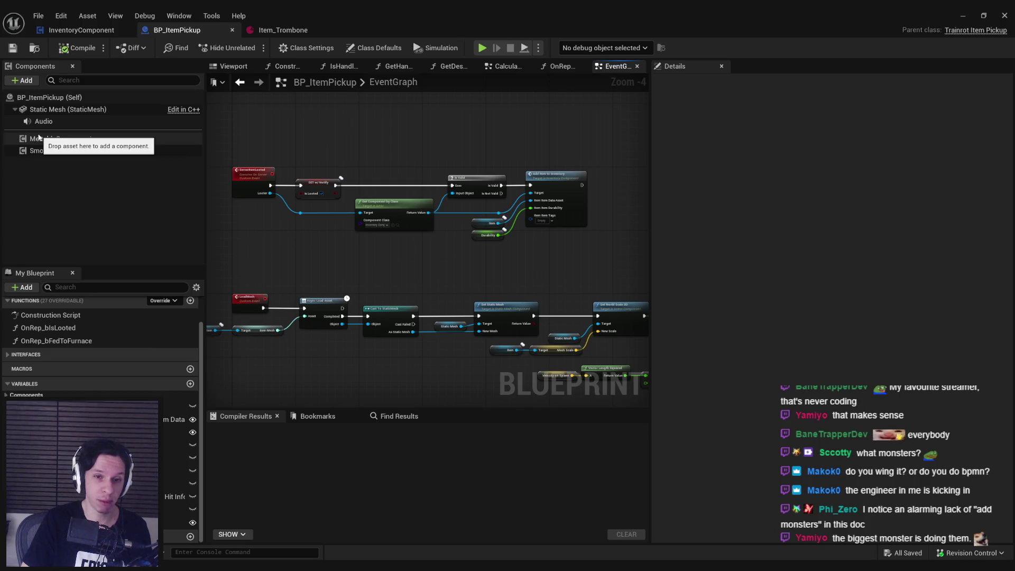
{"action": "left_click", "coordinate": [26, 354]}
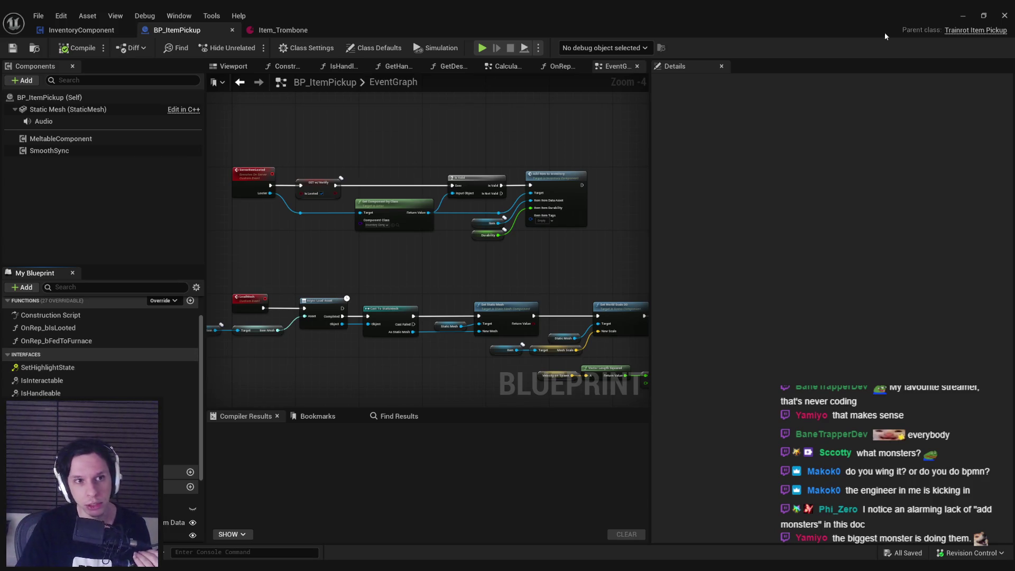
{"action": "left_click", "coordinate": [963, 16]}
Create a child blueprint of BP_ItemPickup named BP_ShopItemPickup.
{"action": "right_click", "coordinate": [373, 386]}
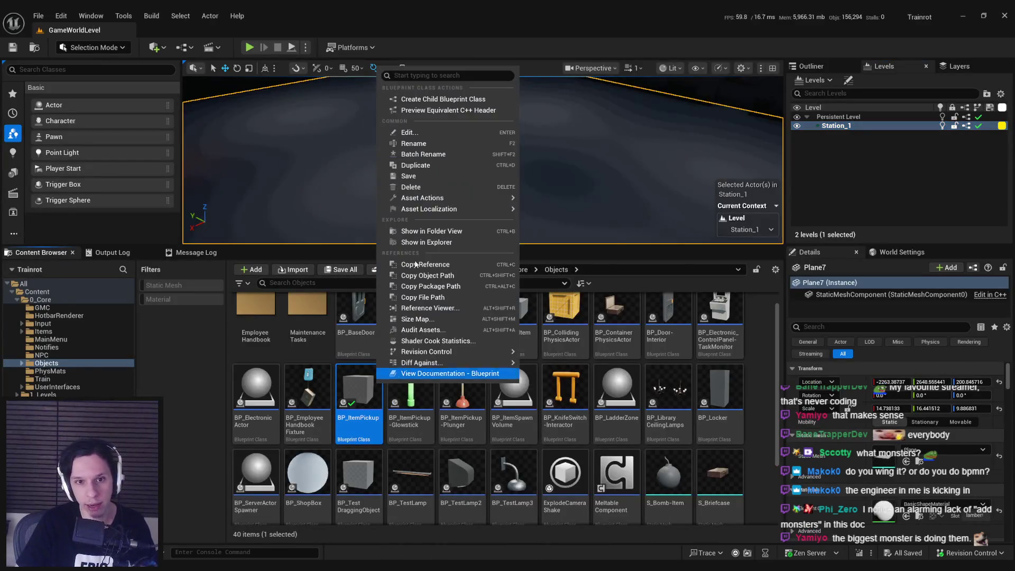
{"action": "left_click", "coordinate": [462, 98]}
{"action": "type", "text": "BP_Shop"}
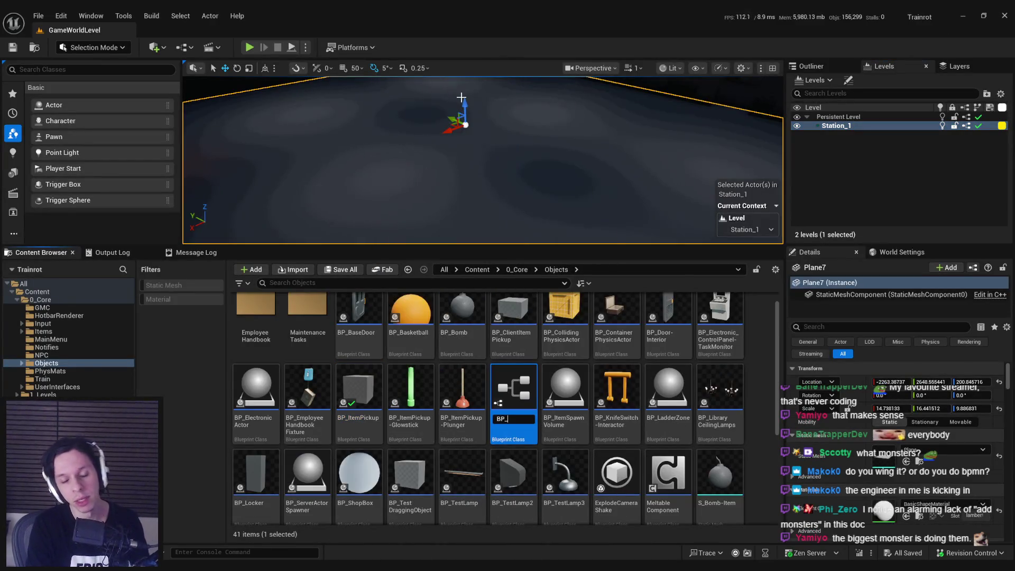
{"action": "type", "text": "ItemPickup"}
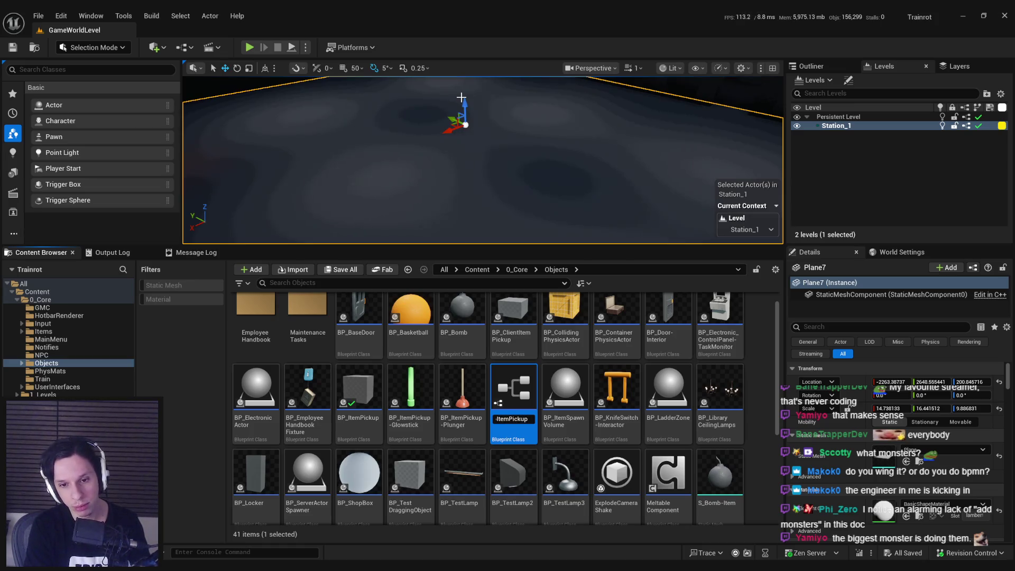
{"action": "key", "text": "Return"}
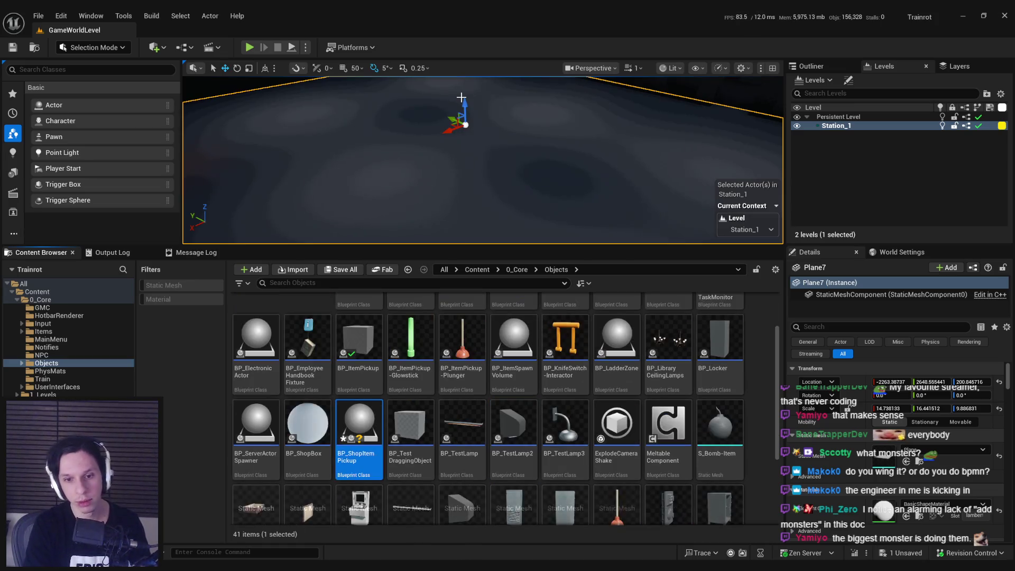
Open BP_ShopItemPickup's EventGraph and delete all its default event nodes.
{"action": "double_click", "coordinate": [358, 419]}
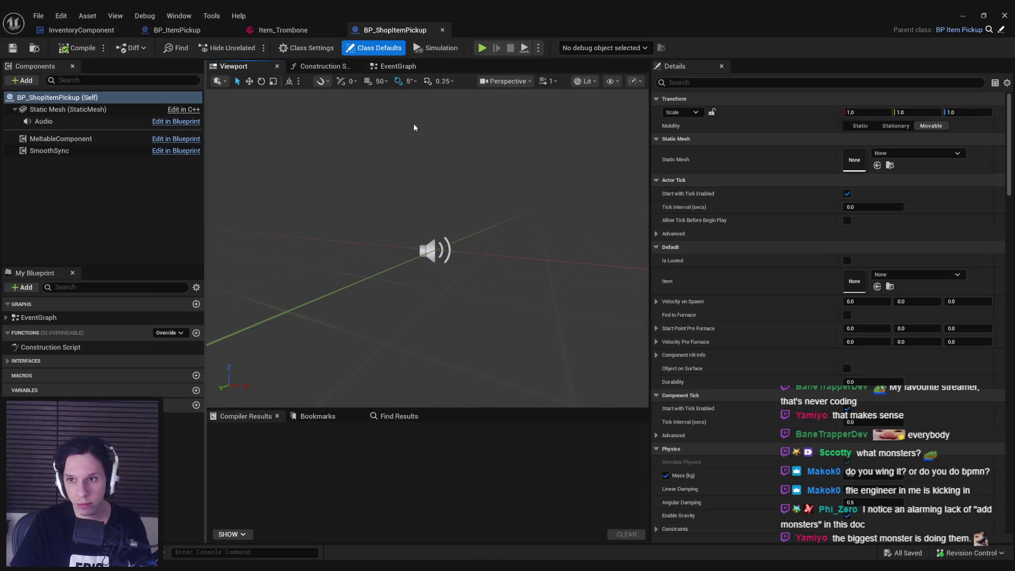
{"action": "left_click", "coordinate": [397, 66]}
{"action": "left_click", "coordinate": [177, 30]}
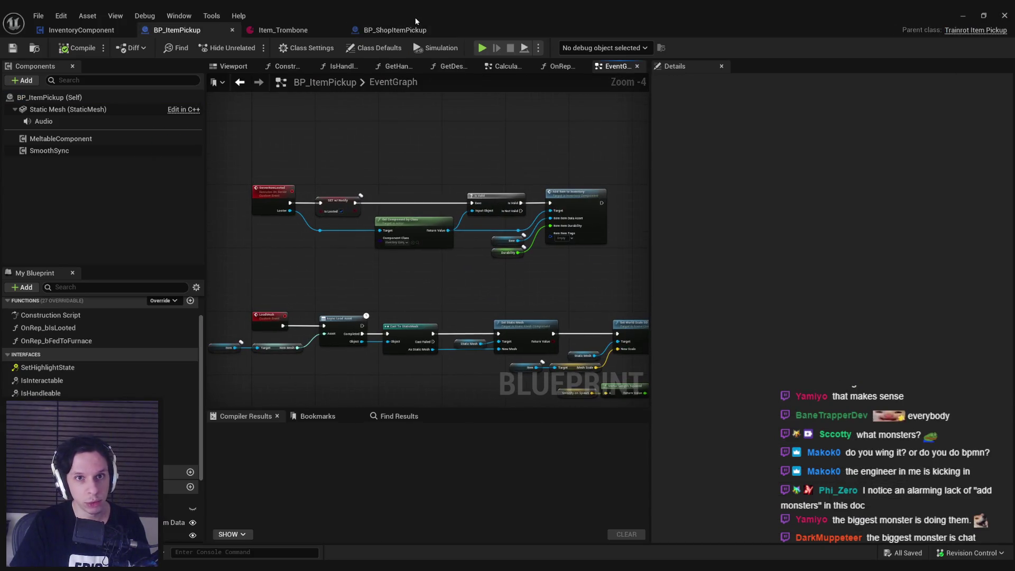
{"action": "left_click", "coordinate": [402, 30]}
{"action": "key", "text": "ctrl+a"}
{"action": "key", "text": "Delete"}
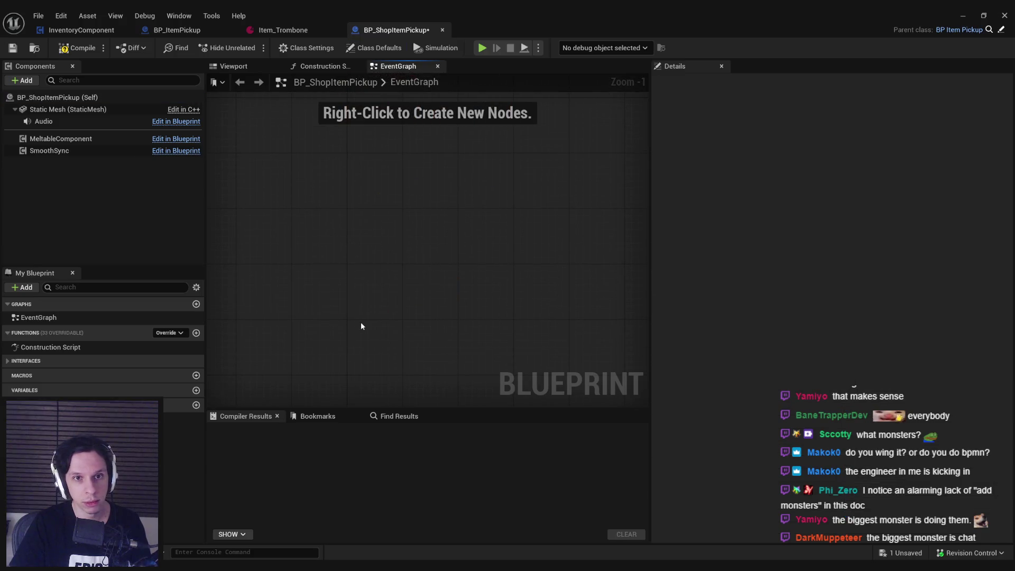
Place an Event ServerItemLooted node in the BP_ShopItemPickup graph.
{"action": "right_click", "coordinate": [361, 322]}
{"action": "type", "text": "serveri tem"}
{"action": "key", "text": "Up"}
{"action": "key", "text": "Return"}
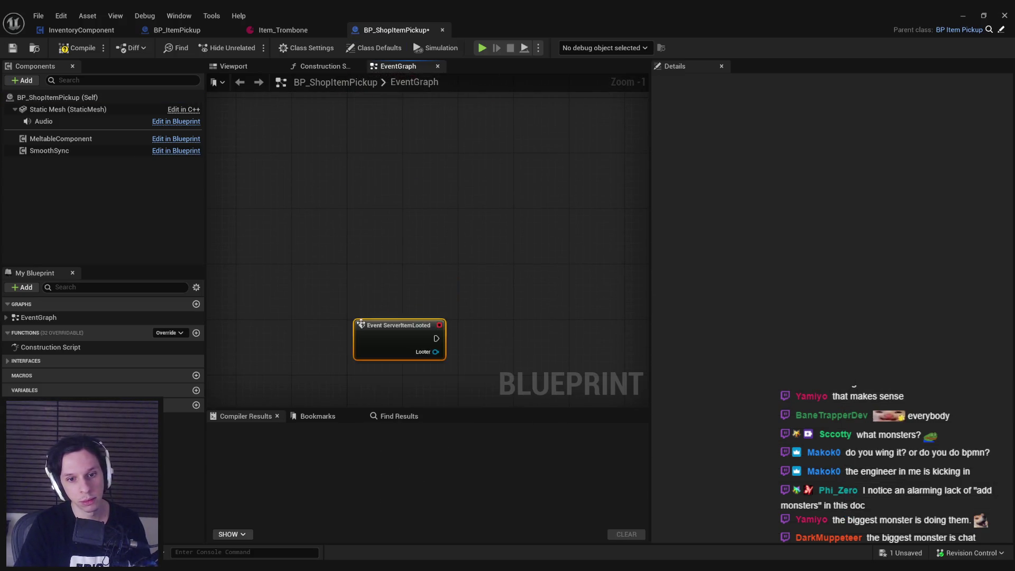
{"action": "left_click_drag", "start_coordinate": [374, 337], "coordinate": [274, 215]}
Paste BP_ItemPickup's looting nodes, wire them after ServerItemLooted, and align them.
{"action": "left_click", "coordinate": [177, 30]}
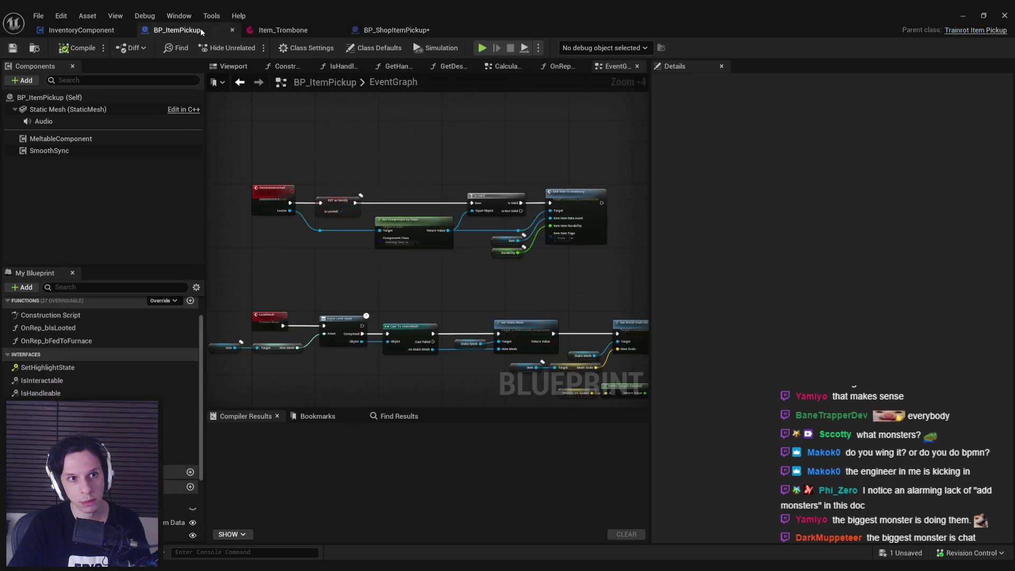
{"action": "left_click", "coordinate": [393, 35]}
{"action": "key", "text": "ctrl+v"}
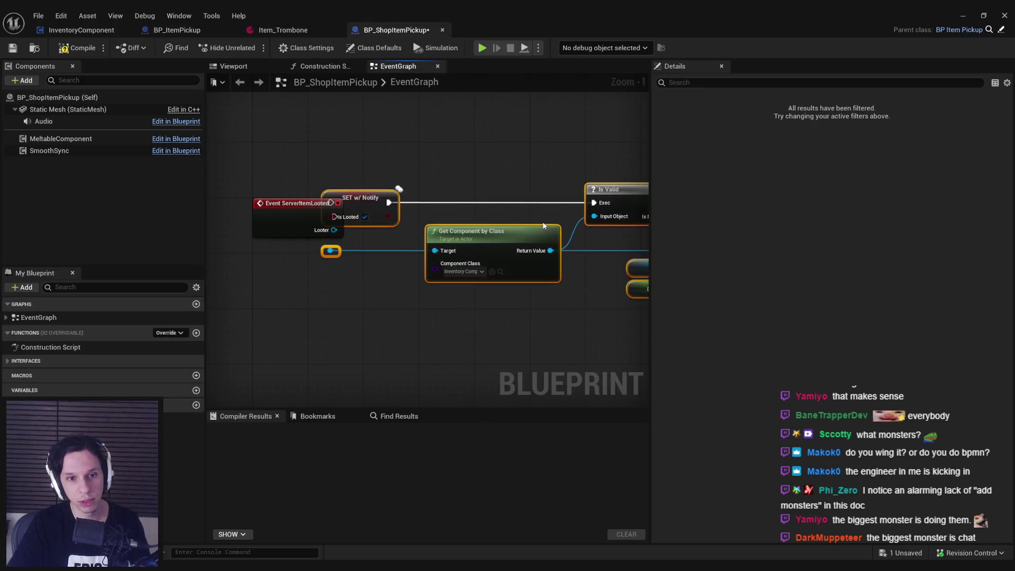
{"action": "left_click_drag", "start_coordinate": [367, 196], "coordinate": [423, 203]}
{"action": "left_click_drag", "start_coordinate": [334, 217], "coordinate": [386, 210]}
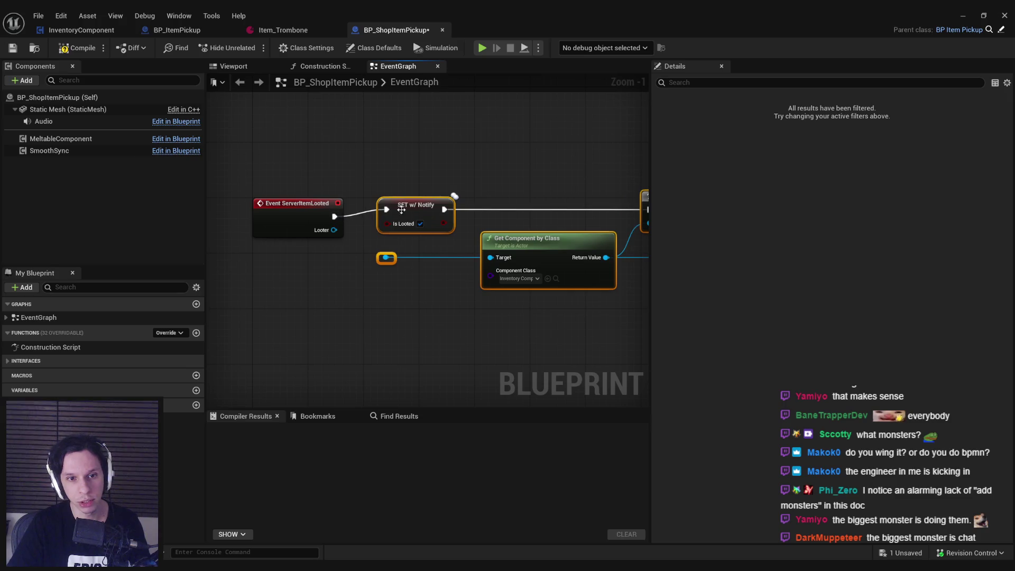
{"action": "key", "text": "q"}
{"action": "left_click", "coordinate": [392, 257]}
{"action": "left_click_drag", "start_coordinate": [334, 230], "coordinate": [382, 264]}
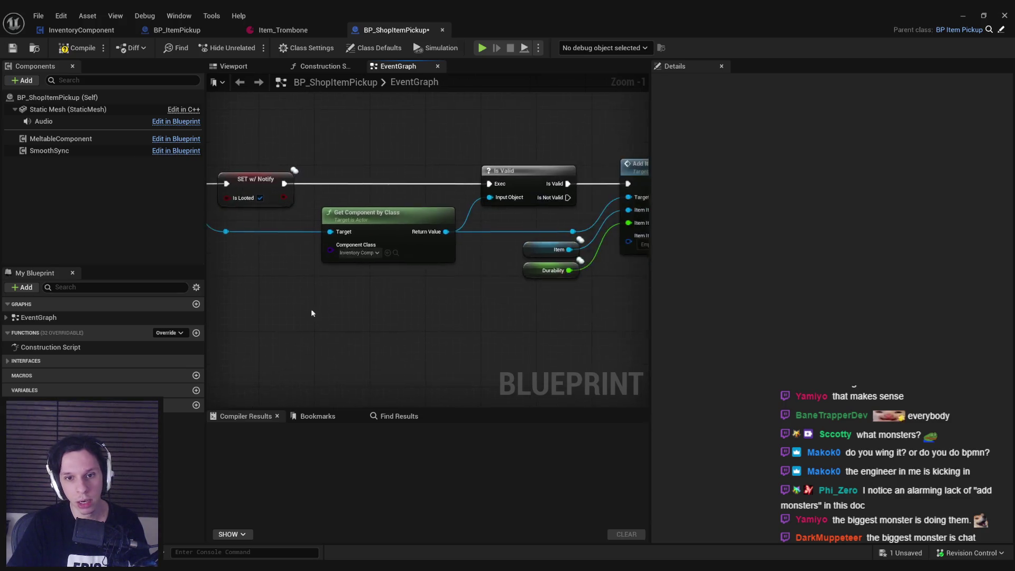
Set Add Item to Inventory's Item Tags to Item.ShopPreview, then compile and save.
{"action": "left_click", "coordinate": [515, 238]}
{"action": "left_click", "coordinate": [494, 327]}
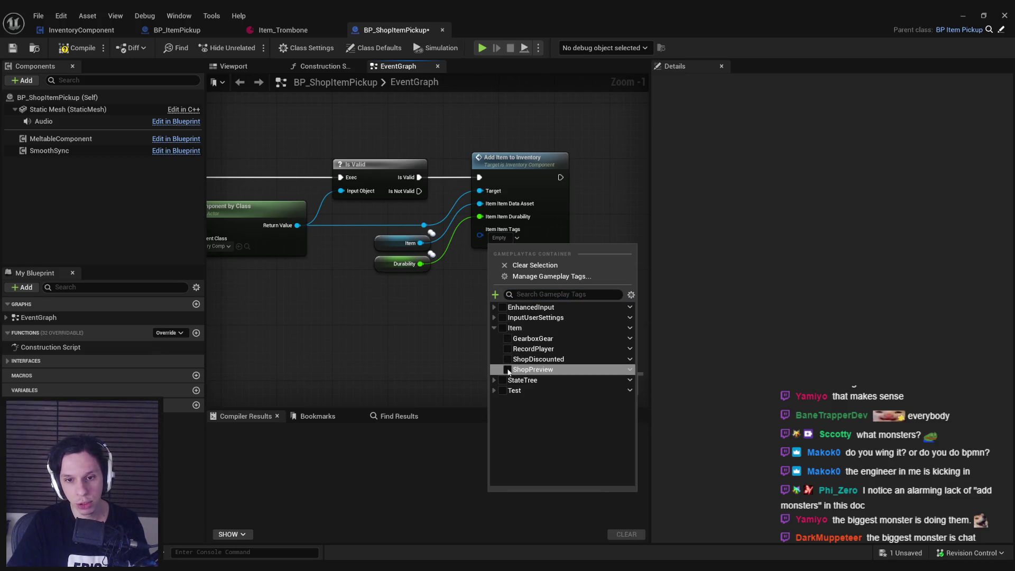
{"action": "left_click", "coordinate": [508, 370]}
{"action": "left_click", "coordinate": [389, 348]}
{"action": "left_click", "coordinate": [78, 47]}
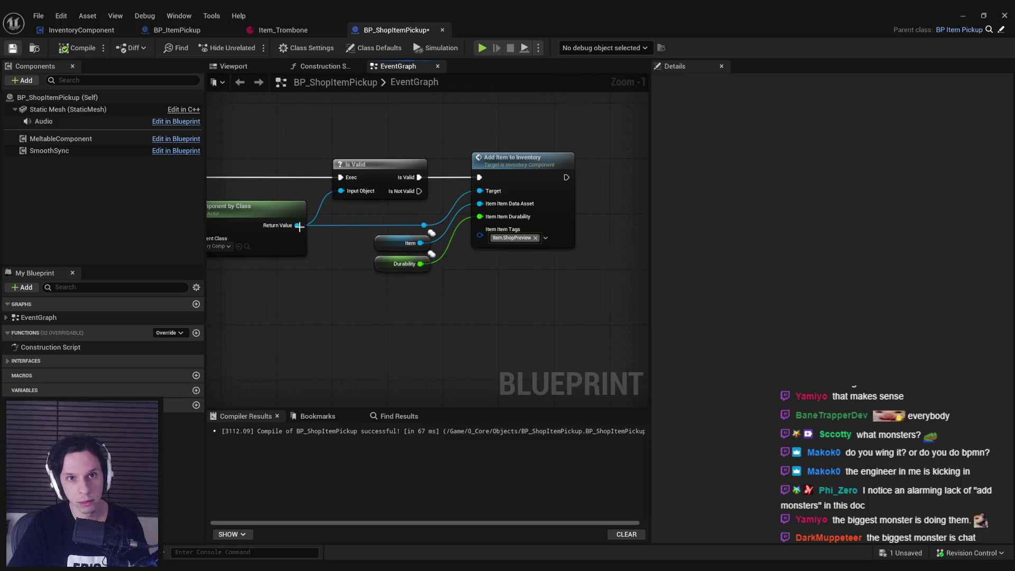
{"action": "key", "text": "ctrl+s"}
Shift the node chain down to make room above it in the graph.
{"action": "scroll", "coordinate": [461, 310], "scroll_direction": "down", "scroll_amount": 3}
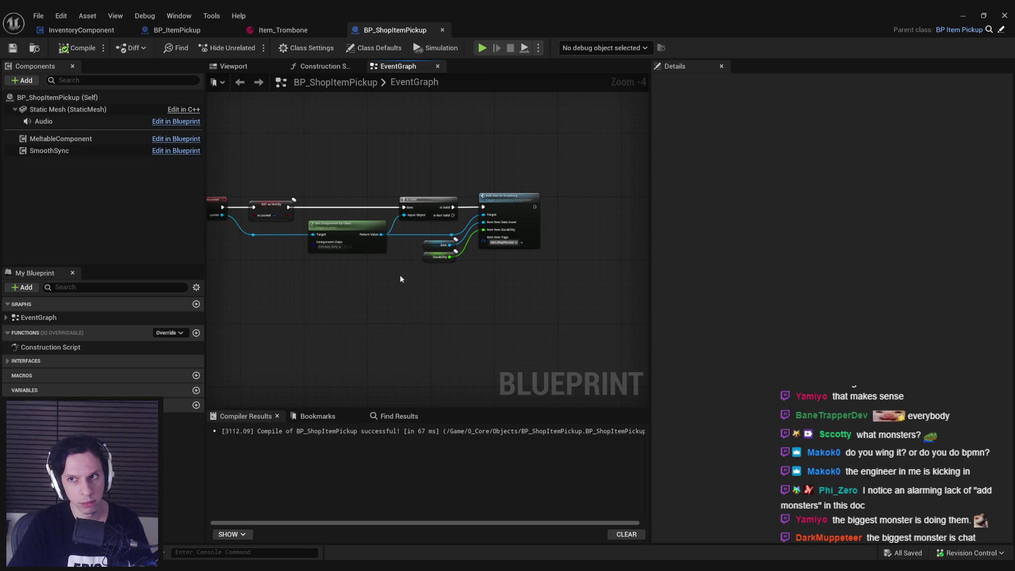
{"action": "mouse_move", "coordinate": [400, 279]}
{"action": "left_mouse_down"}
{"action": "mouse_move", "coordinate": [405, 303]}
{"action": "mouse_move", "coordinate": [518, 385]}
{"action": "left_mouse_up"}
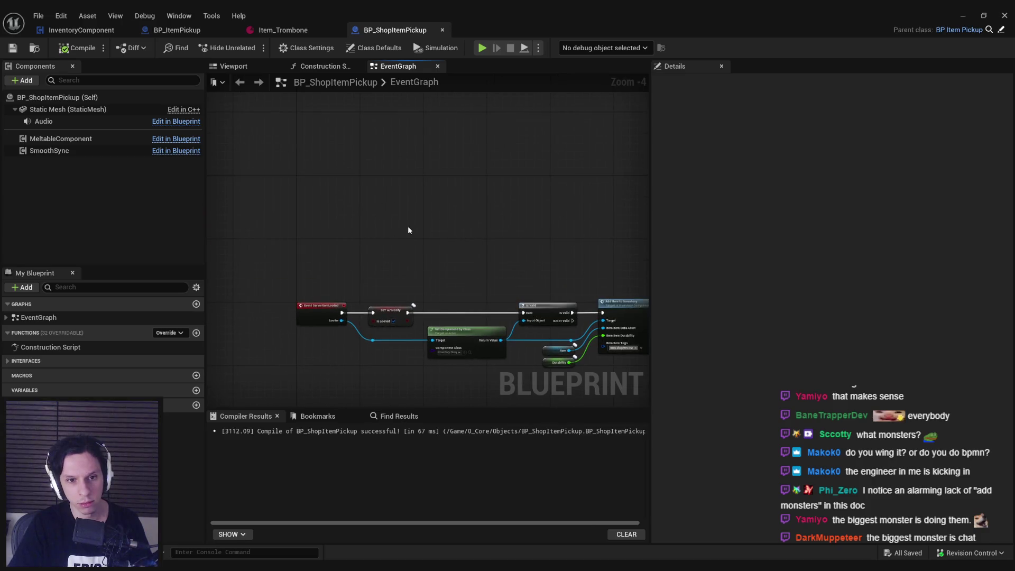
{"action": "right_click", "coordinate": [299, 116]}
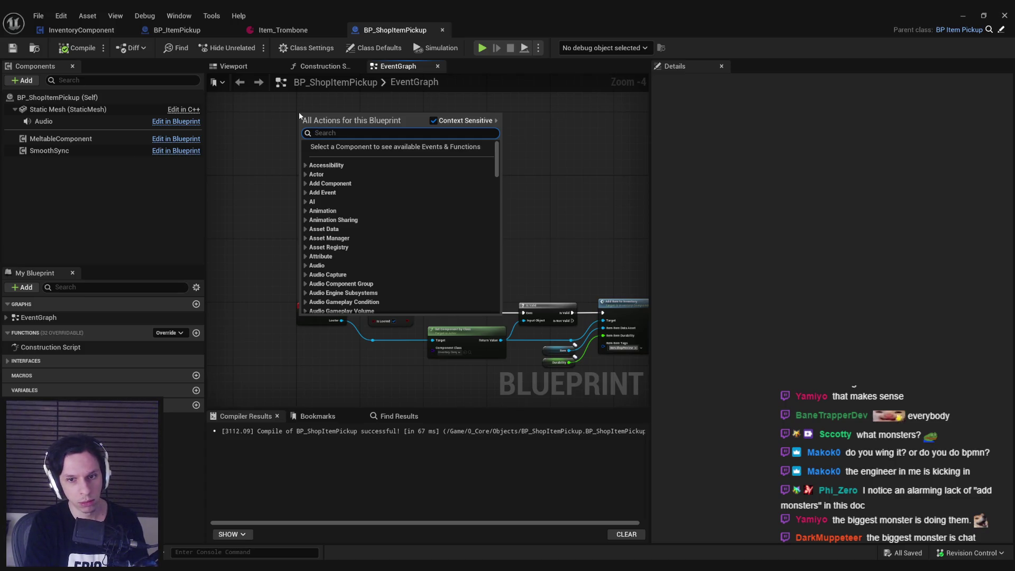
{"action": "left_click", "coordinate": [274, 121]}
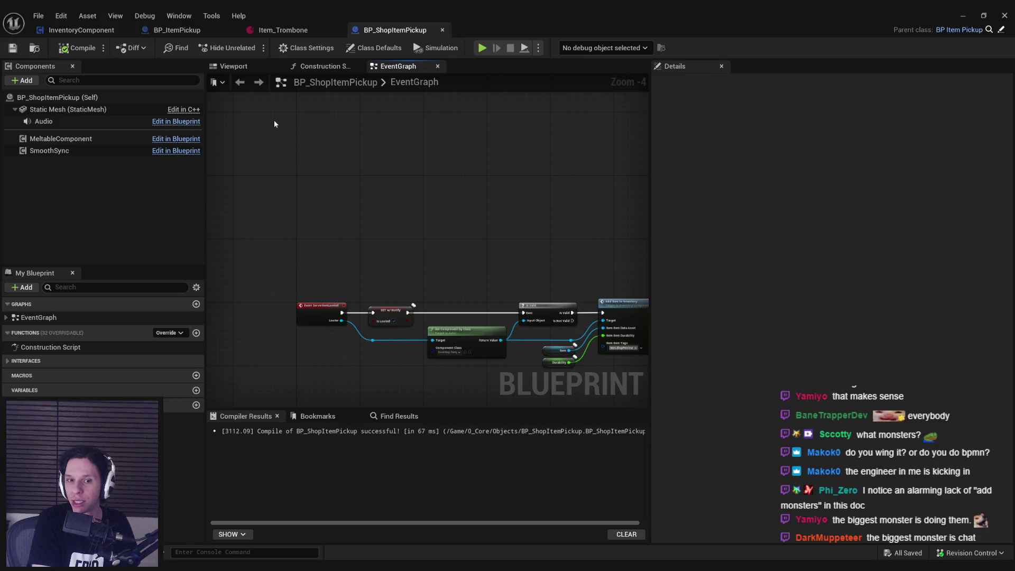
Add a Boolean variable named IsDiscounted, then compile and save.
{"action": "left_click", "coordinate": [196, 390]}
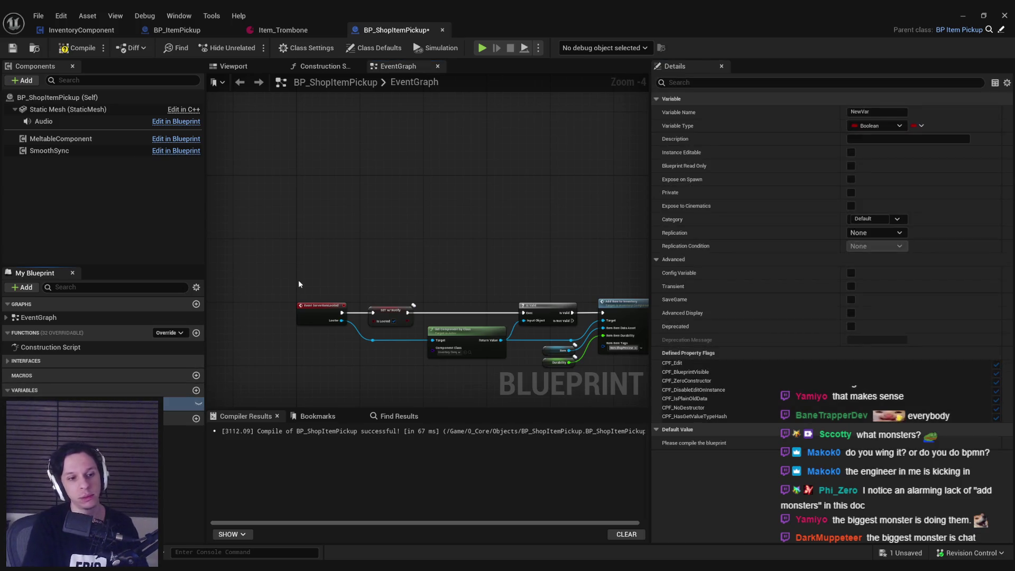
{"action": "key", "text": "Return"}
{"action": "key", "text": "F7"}
{"action": "key", "text": "ctrl+s"}
{"action": "left_click_drag", "start_coordinate": [468, 292], "coordinate": [424, 249]}
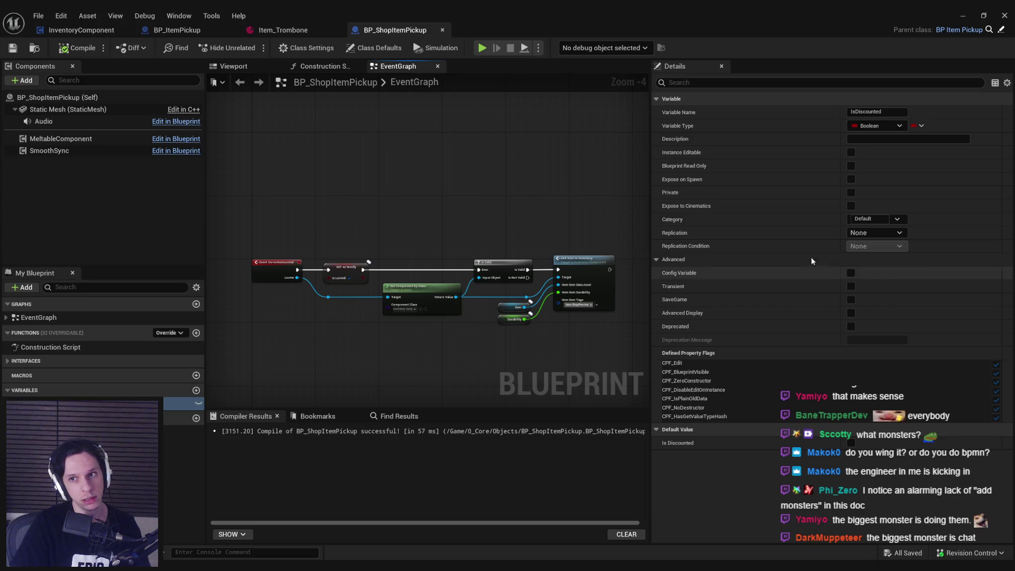
Make IsDiscounted Replicated, Instance Editable and Expose on Spawn, then save.
{"action": "left_click", "coordinate": [876, 233]}
{"action": "left_click", "coordinate": [867, 254]}
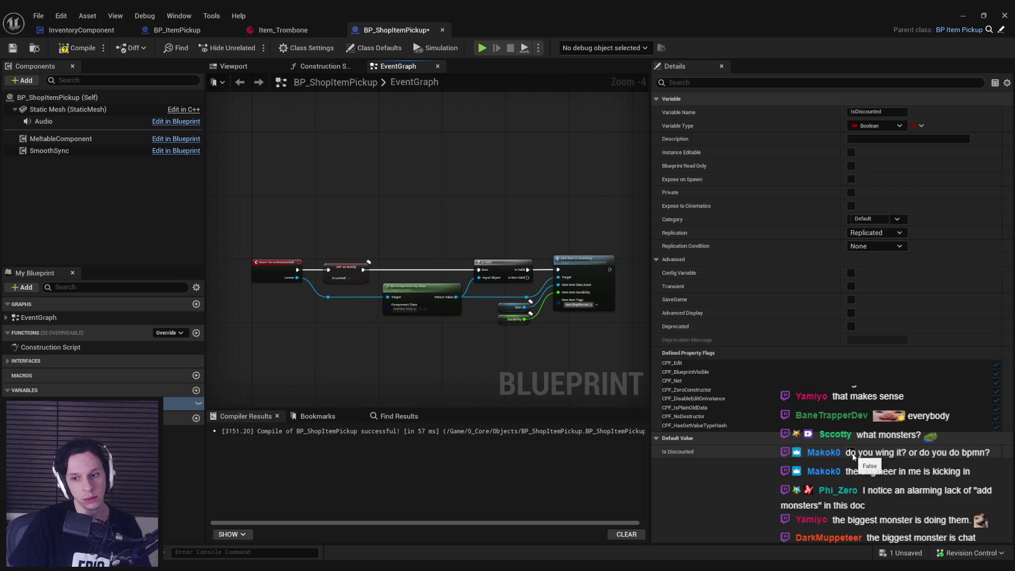
{"action": "key", "text": "F7"}
{"action": "key", "text": "ctrl+s"}
{"action": "left_click", "coordinate": [851, 153]}
{"action": "left_click", "coordinate": [852, 179]}
{"action": "left_click", "coordinate": [12, 49]}
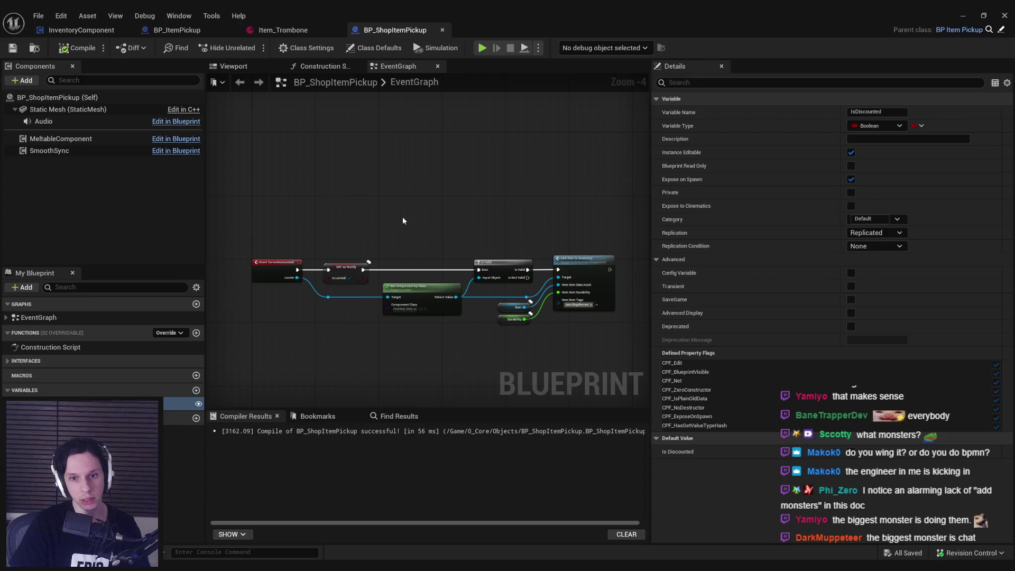
Place an IsDiscounted getter feeding a Select node, wired into Item Tags.
{"action": "scroll", "coordinate": [402, 217], "scroll_direction": "up", "scroll_amount": 3}
{"action": "left_click_drag", "start_coordinate": [182, 403], "coordinate": [455, 346]}
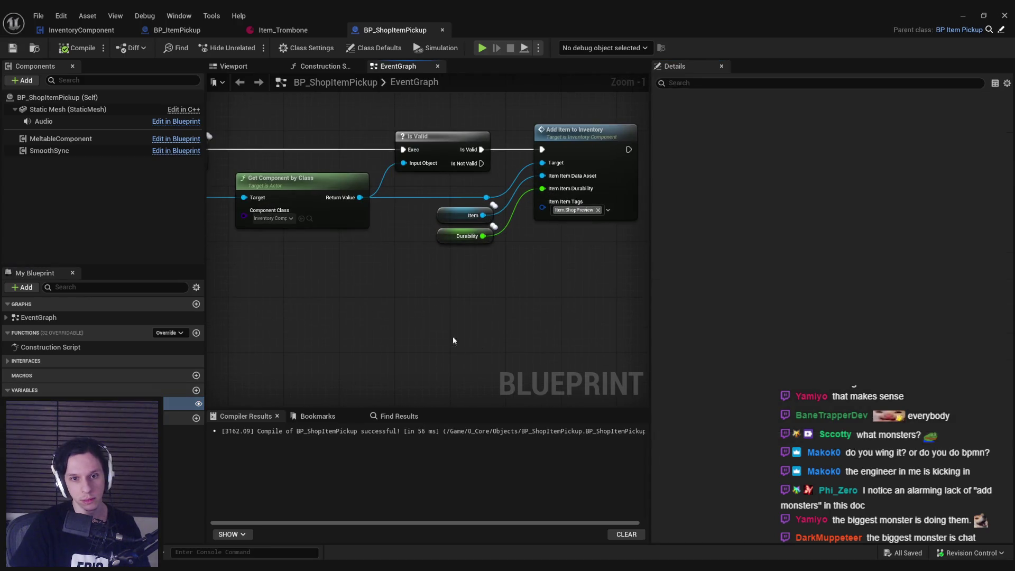
{"action": "left_click", "coordinate": [455, 317]}
{"action": "left_click_drag", "start_coordinate": [373, 336], "coordinate": [468, 332]}
{"action": "type", "text": "select"}
{"action": "scroll", "coordinate": [568, 470], "scroll_direction": "down", "scroll_amount": 3}
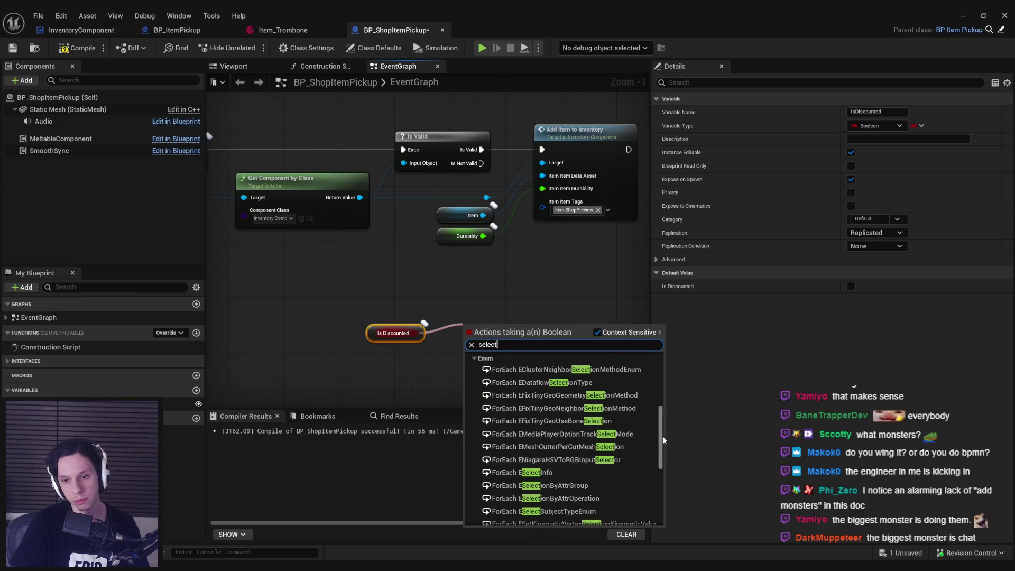
{"action": "scroll", "coordinate": [569, 471], "scroll_direction": "up", "scroll_amount": 5}
{"action": "left_click", "coordinate": [502, 371]}
{"action": "mouse_move", "coordinate": [525, 315]}
{"action": "left_mouse_down"}
{"action": "mouse_move", "coordinate": [551, 272]}
{"action": "mouse_move", "coordinate": [542, 202]}
{"action": "left_mouse_up"}
Set Select's False option to Item.ShopPreview and True to Item.ShopDiscounted plus Item.ShopPreview.
{"action": "left_click_drag", "start_coordinate": [530, 339], "coordinate": [467, 336]}
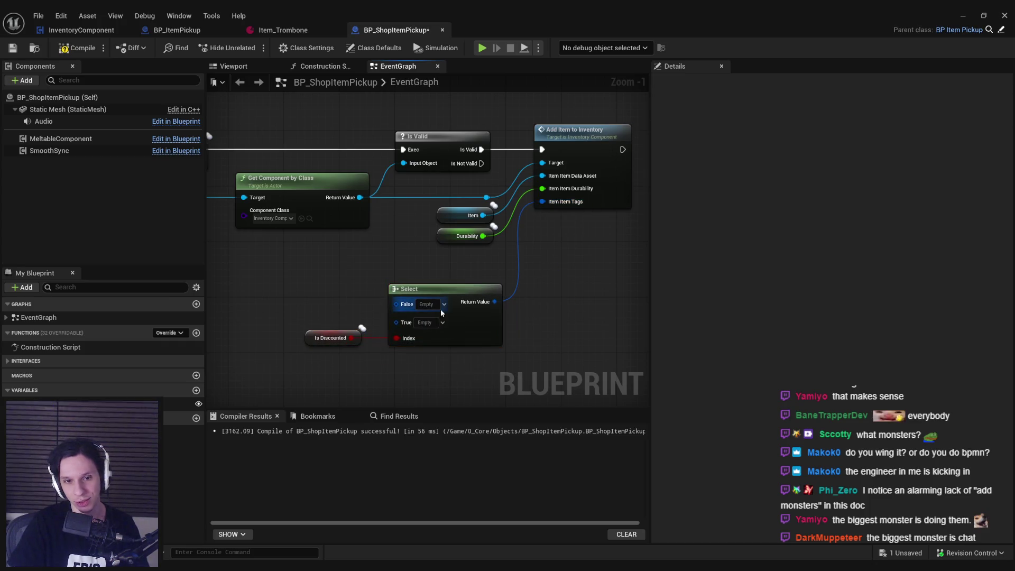
{"action": "left_click", "coordinate": [444, 304]}
{"action": "left_click", "coordinate": [421, 395]}
{"action": "left_click", "coordinate": [435, 436]}
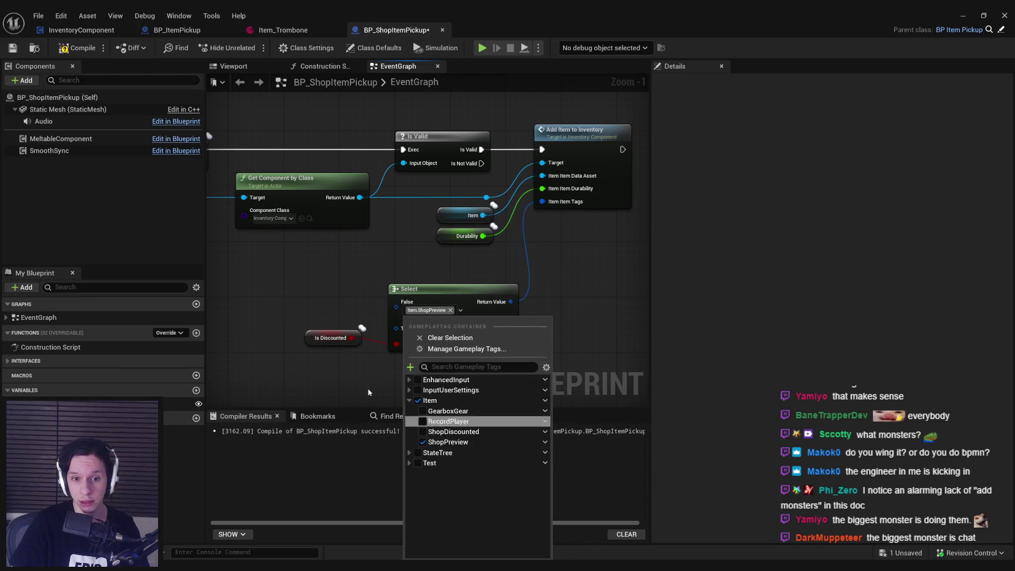
{"action": "left_click", "coordinate": [431, 306]}
{"action": "left_click", "coordinate": [412, 396]}
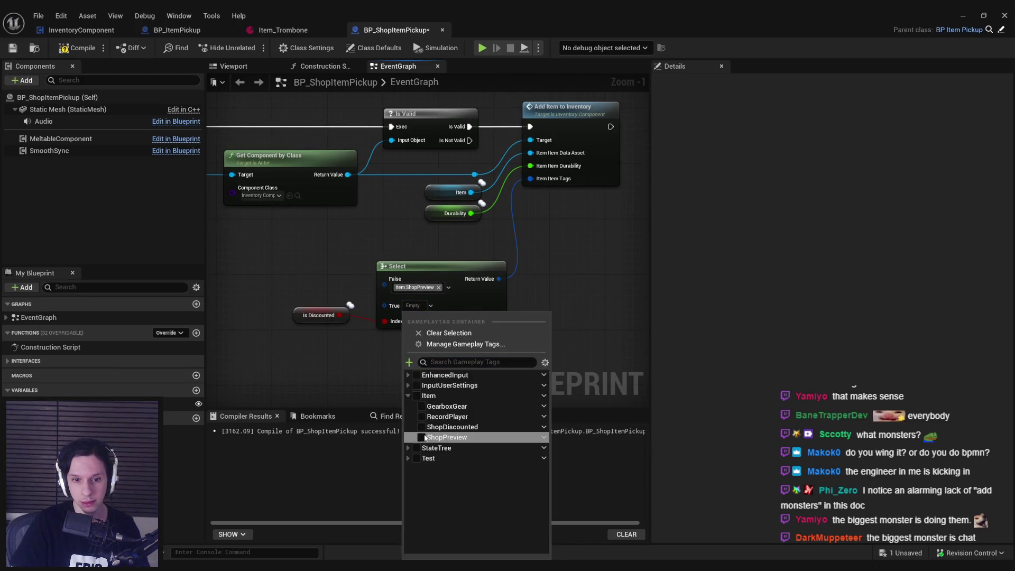
{"action": "left_click", "coordinate": [447, 437]}
{"action": "left_click", "coordinate": [447, 433]}
{"action": "left_click", "coordinate": [440, 356]}
Straighten the Is Discounted wire into Select's Index, reposition both nodes, compile and save.
{"action": "left_click_drag", "start_coordinate": [439, 356], "coordinate": [291, 280]}
{"action": "key", "text": "q"}
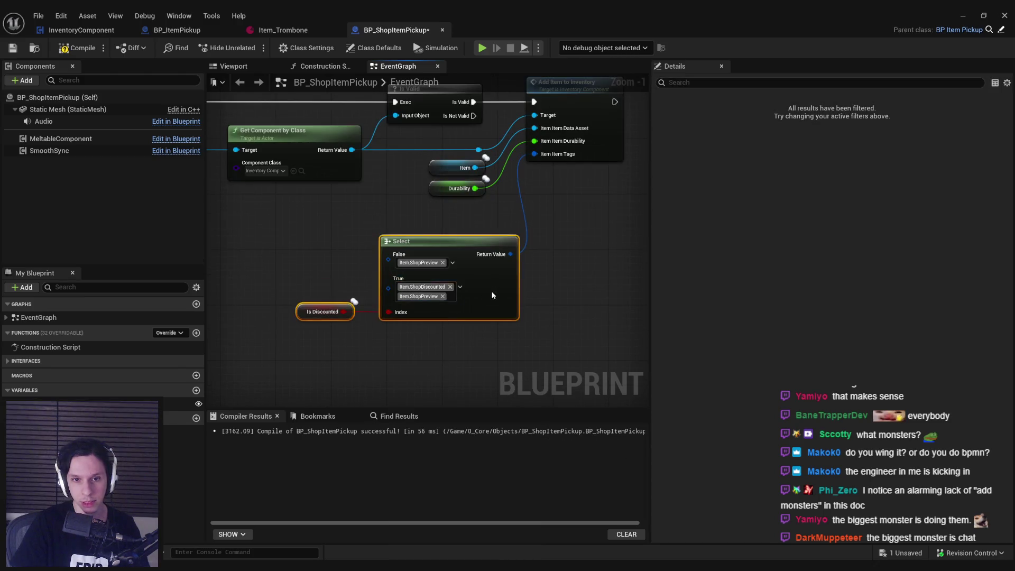
{"action": "left_click_drag", "start_coordinate": [490, 291], "coordinate": [462, 271]}
{"action": "left_click", "coordinate": [473, 341]}
{"action": "key", "text": "F7"}
{"action": "key", "text": "ctrl+s"}
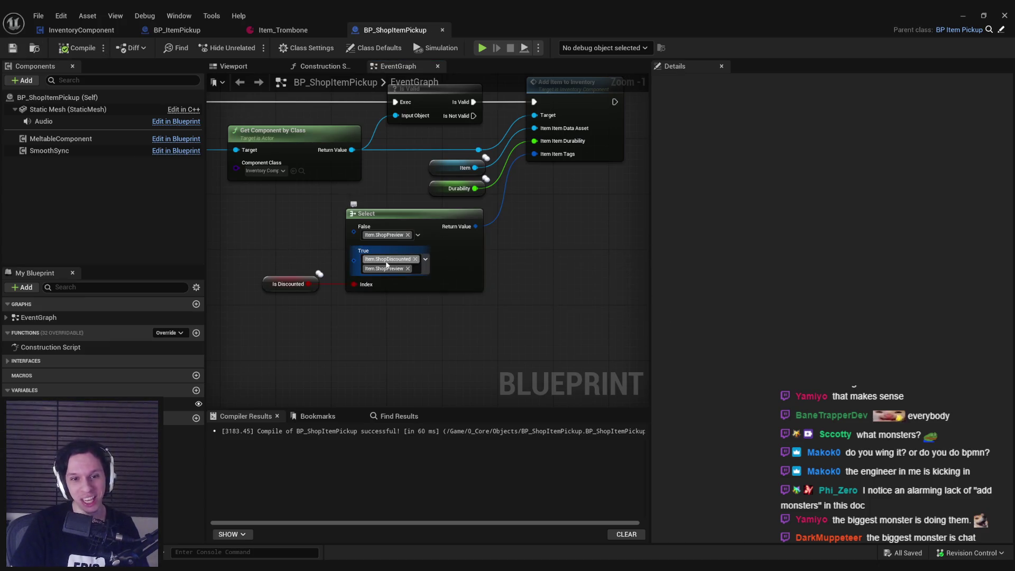
Nudge the Is Valid, Item, Durability, Select and Is Discounted nodes into line, recompile and save.
{"action": "key", "text": "Home"}
{"action": "left_click_drag", "start_coordinate": [531, 317], "coordinate": [423, 145]}
{"action": "left_click_drag", "start_coordinate": [449, 250], "coordinate": [453, 251]}
{"action": "left_click", "coordinate": [402, 241]}
{"action": "left_click", "coordinate": [70, 53]}
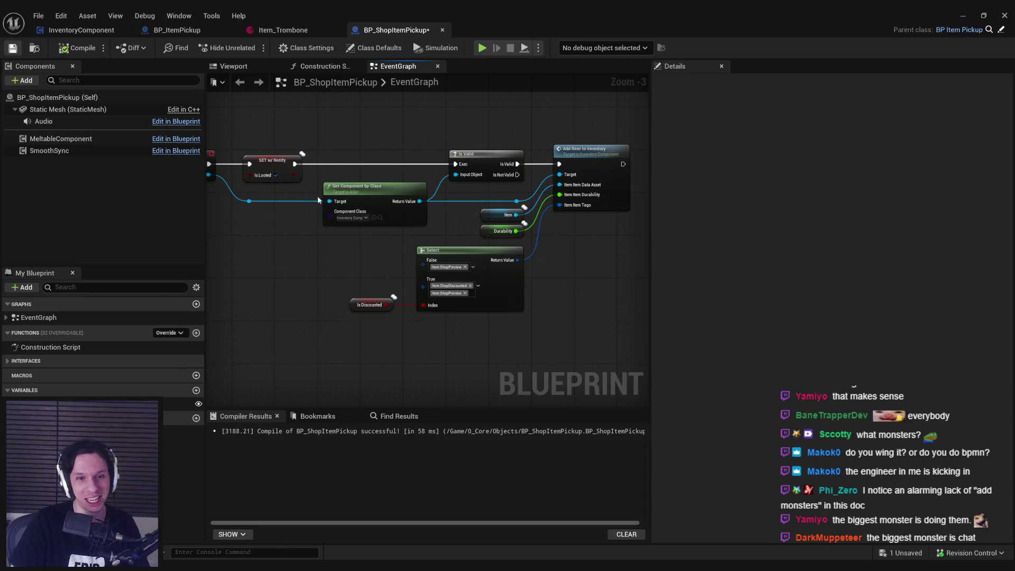
{"action": "left_click_drag", "start_coordinate": [370, 305], "coordinate": [376, 305]}
{"action": "left_click", "coordinate": [396, 344]}
{"action": "left_click", "coordinate": [12, 47]}
{"action": "left_click", "coordinate": [77, 48]}
{"action": "scroll", "coordinate": [350, 305], "scroll_direction": "down", "scroll_amount": 2}
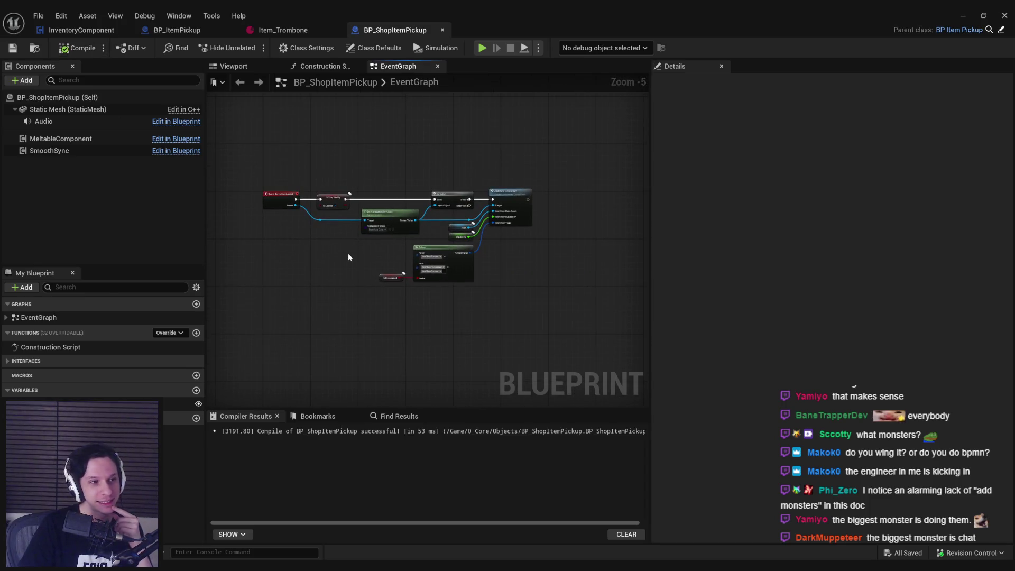
{"action": "scroll", "coordinate": [348, 257], "scroll_direction": "up", "scroll_amount": 2}
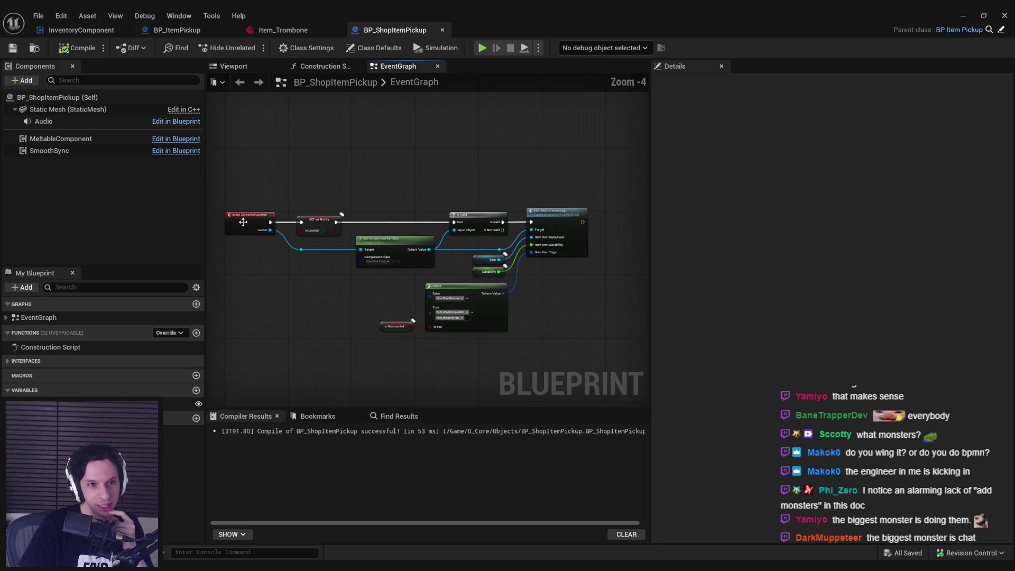
{"action": "left_click", "coordinate": [171, 31]}
{"action": "mouse_move", "coordinate": [314, 290]}
{"action": "left_mouse_down"}
{"action": "mouse_move", "coordinate": [392, 313]}
{"action": "mouse_move", "coordinate": [334, 314]}
{"action": "mouse_move", "coordinate": [272, 341]}
{"action": "left_mouse_up"}
{"action": "scroll", "coordinate": [377, 324], "scroll_direction": "up", "scroll_amount": 2}
{"action": "scroll", "coordinate": [373, 322], "scroll_direction": "down", "scroll_amount": 4}
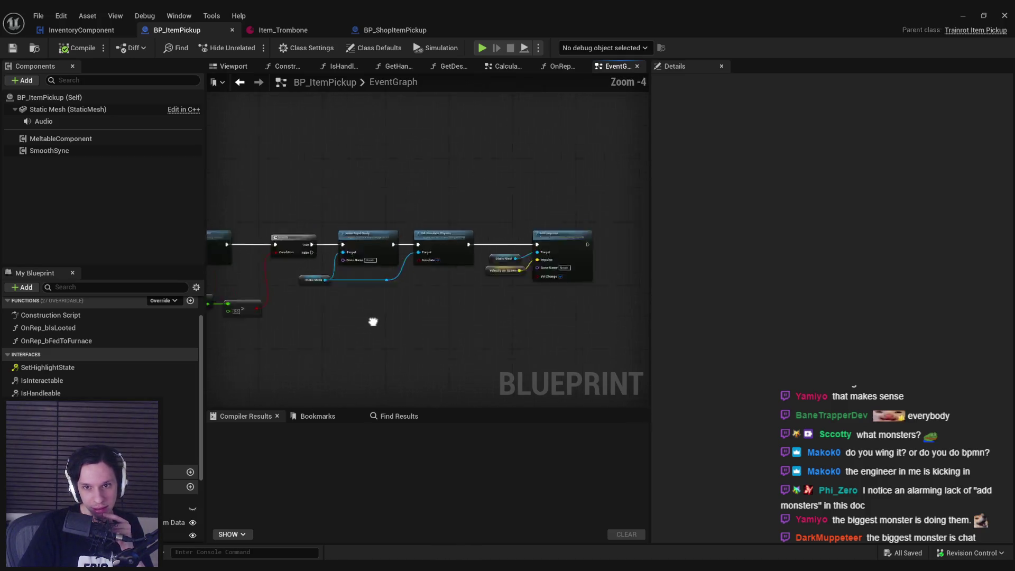
{"action": "scroll", "coordinate": [333, 336], "scroll_direction": "up", "scroll_amount": 4}
{"action": "mouse_move", "coordinate": [333, 337]}
{"action": "left_mouse_down"}
{"action": "mouse_move", "coordinate": [429, 290]}
{"action": "mouse_move", "coordinate": [473, 238]}
{"action": "mouse_move", "coordinate": [518, 276]}
{"action": "mouse_move", "coordinate": [450, 275]}
{"action": "mouse_move", "coordinate": [419, 295]}
{"action": "mouse_move", "coordinate": [322, 311]}
{"action": "mouse_move", "coordinate": [595, 256]}
{"action": "mouse_move", "coordinate": [551, 250]}
{"action": "left_mouse_up"}
{"action": "scroll", "coordinate": [450, 275], "scroll_direction": "down", "scroll_amount": 2}
{"action": "scroll", "coordinate": [368, 293], "scroll_direction": "up", "scroll_amount": 1}
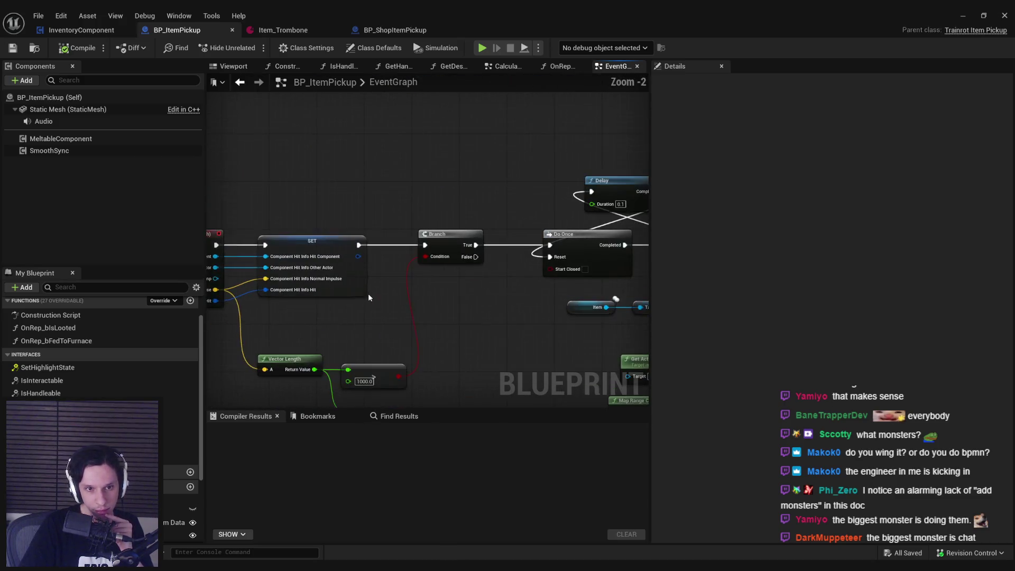
{"action": "mouse_move", "coordinate": [471, 313]}
{"action": "left_mouse_down"}
{"action": "mouse_move", "coordinate": [363, 274]}
{"action": "mouse_move", "coordinate": [448, 303]}
{"action": "left_mouse_up"}
{"action": "scroll", "coordinate": [448, 302], "scroll_direction": "down", "scroll_amount": 3}
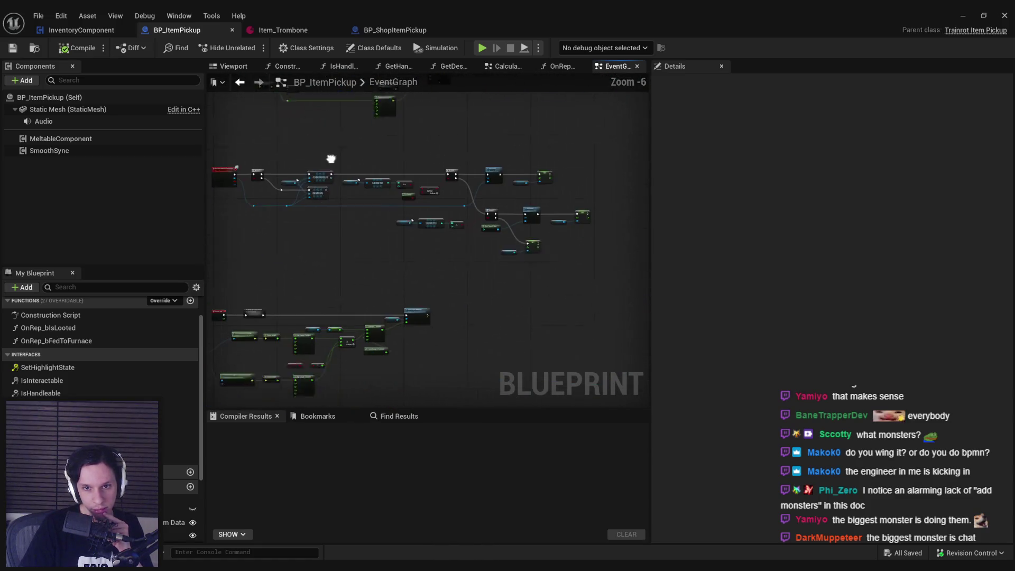
{"action": "scroll", "coordinate": [444, 197], "scroll_direction": "up", "scroll_amount": 5}
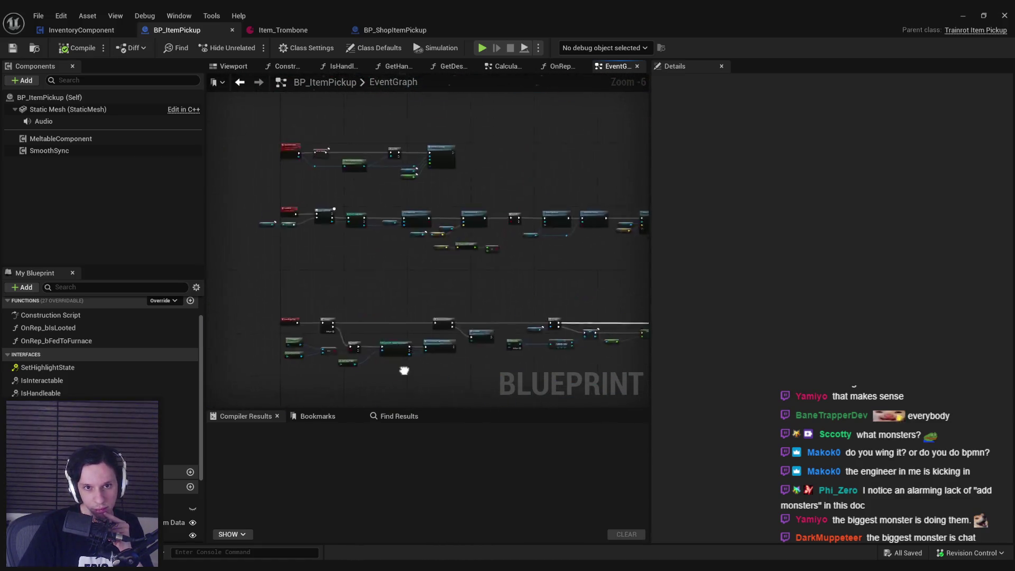
{"action": "scroll", "coordinate": [385, 335], "scroll_direction": "down", "scroll_amount": 4}
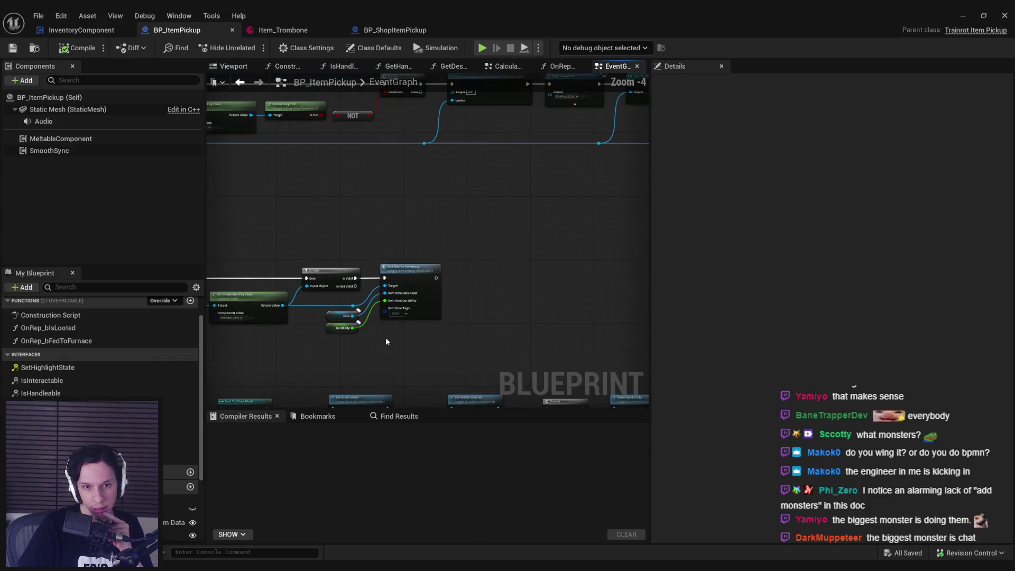
{"action": "mouse_move", "coordinate": [572, 270]}
{"action": "left_mouse_down"}
{"action": "mouse_move", "coordinate": [567, 350]}
{"action": "mouse_move", "coordinate": [217, 358]}
{"action": "left_mouse_up"}
{"action": "mouse_move", "coordinate": [409, 317]}
{"action": "left_mouse_down"}
{"action": "mouse_move", "coordinate": [381, 296]}
{"action": "mouse_move", "coordinate": [224, 343]}
{"action": "left_mouse_up"}
{"action": "scroll", "coordinate": [400, 315], "scroll_direction": "up", "scroll_amount": 2}
{"action": "mouse_move", "coordinate": [401, 316]}
{"action": "left_mouse_down"}
{"action": "mouse_move", "coordinate": [373, 315]}
{"action": "mouse_move", "coordinate": [440, 351]}
{"action": "mouse_move", "coordinate": [373, 354]}
{"action": "mouse_move", "coordinate": [528, 317]}
{"action": "left_mouse_up"}
{"action": "scroll", "coordinate": [379, 344], "scroll_direction": "down", "scroll_amount": 1}
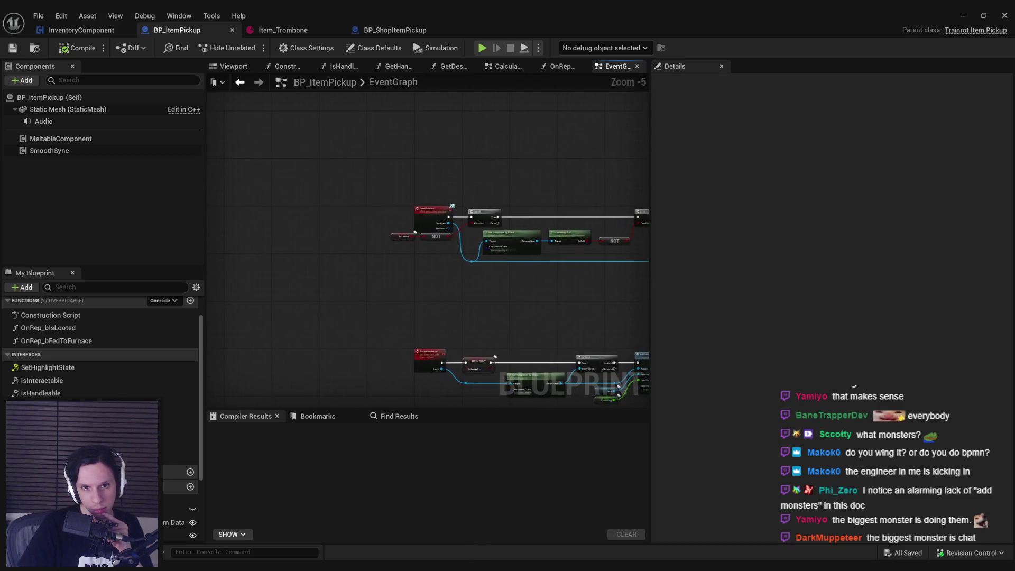
{"action": "left_click_drag", "start_coordinate": [296, 297], "coordinate": [434, 174]}
{"action": "left_click_drag", "start_coordinate": [528, 212], "coordinate": [254, 186]}
{"action": "left_click_drag", "start_coordinate": [582, 211], "coordinate": [169, 216]}
{"action": "left_click_drag", "start_coordinate": [644, 304], "coordinate": [315, 310]}
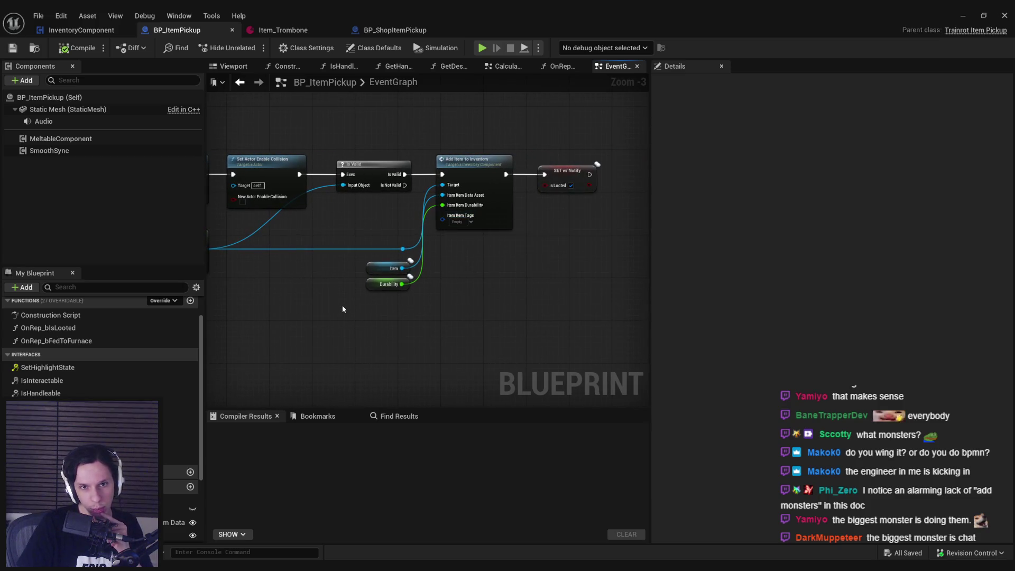
{"action": "scroll", "coordinate": [342, 305], "scroll_direction": "down", "scroll_amount": 1}
{"action": "scroll", "coordinate": [340, 310], "scroll_direction": "up", "scroll_amount": 1}
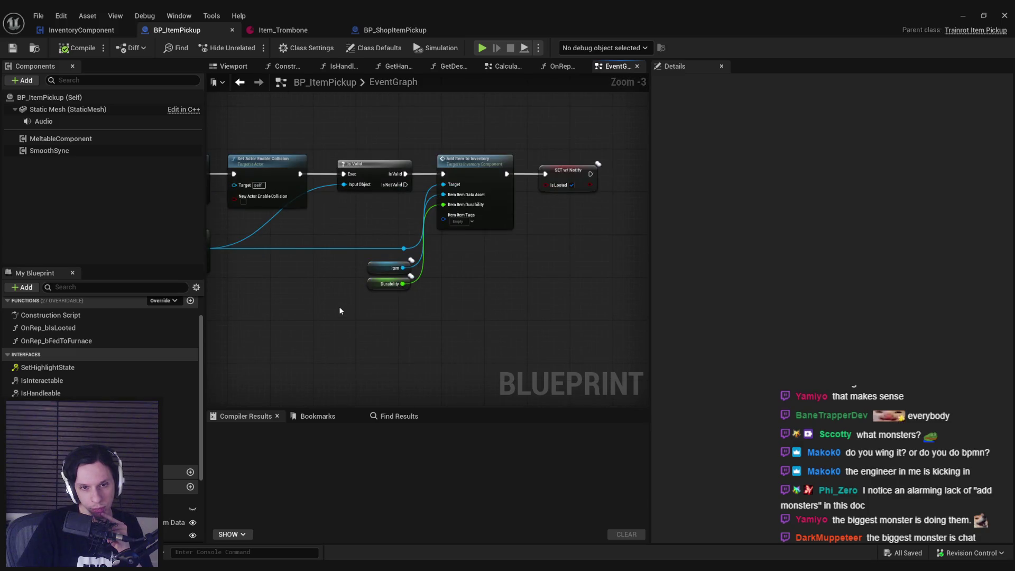
{"action": "scroll", "coordinate": [339, 306], "scroll_direction": "down", "scroll_amount": 5}
{"action": "scroll", "coordinate": [345, 271], "scroll_direction": "up", "scroll_amount": 6}
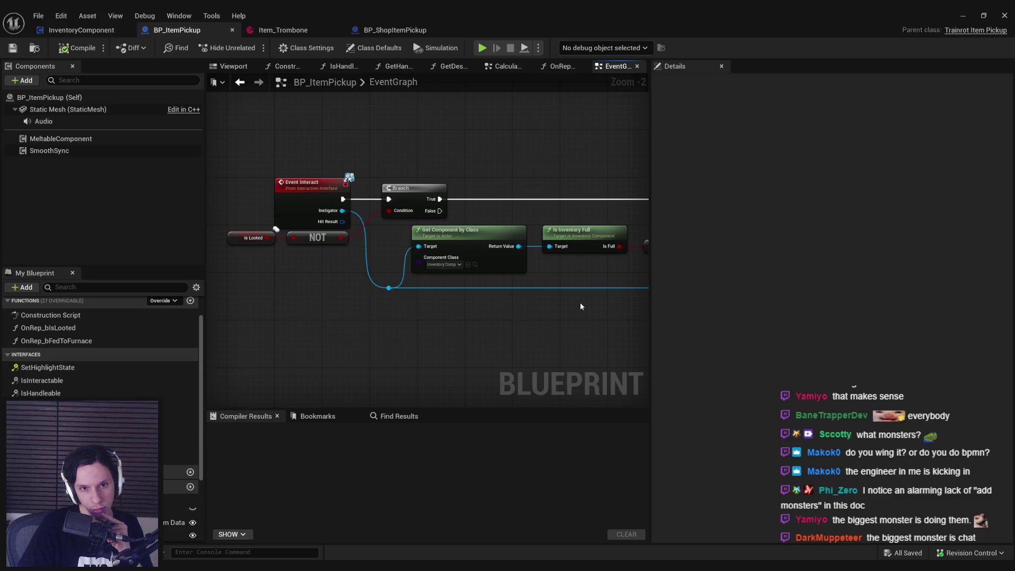
{"action": "scroll", "coordinate": [592, 303], "scroll_direction": "down", "scroll_amount": 2}
{"action": "left_click_drag", "start_coordinate": [592, 303], "coordinate": [255, 273]}
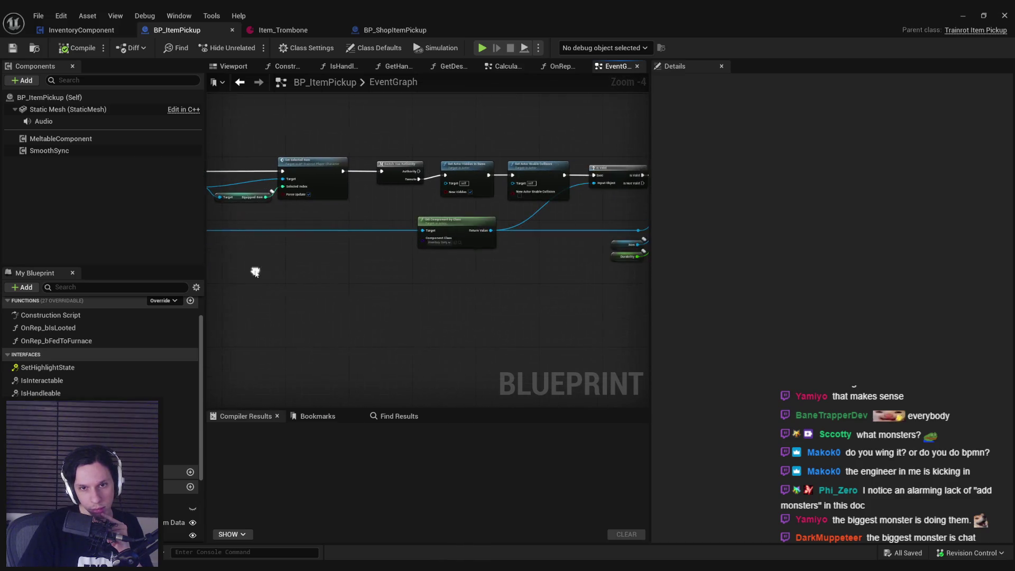
{"action": "scroll", "coordinate": [377, 211], "scroll_direction": "up", "scroll_amount": 2}
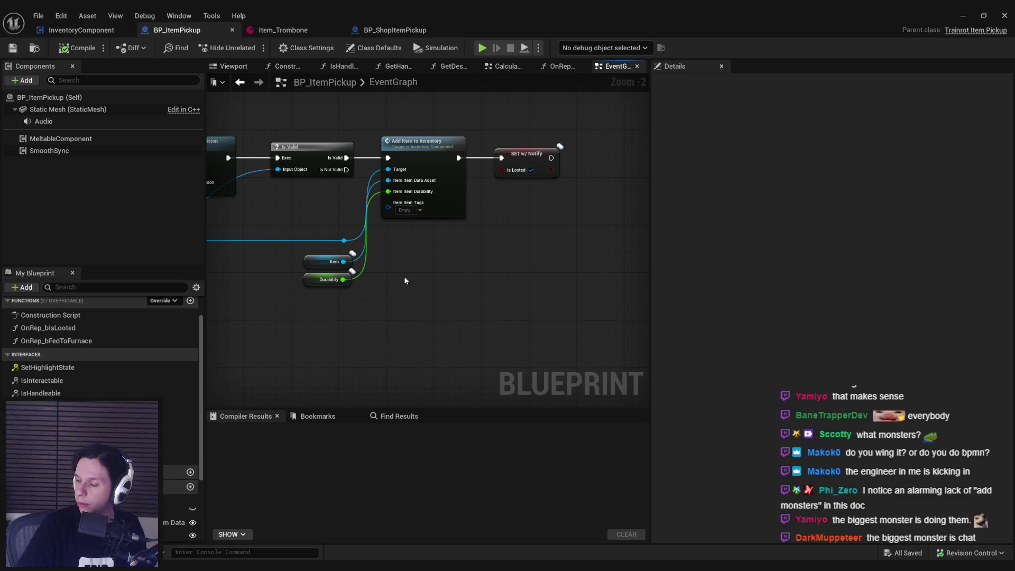
{"action": "scroll", "coordinate": [621, 195], "scroll_direction": "down", "scroll_amount": 4}
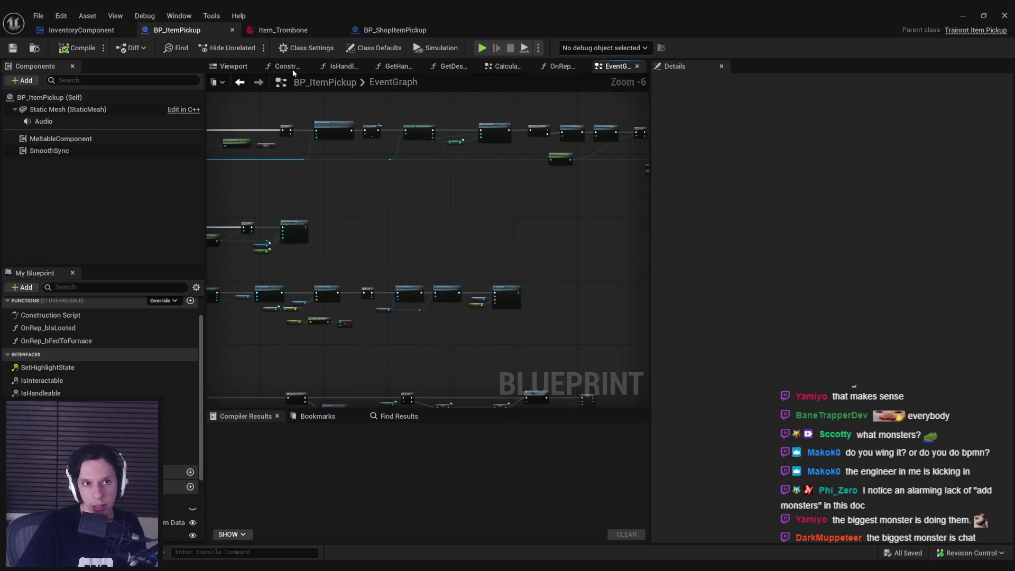
{"action": "left_click", "coordinate": [414, 33]}
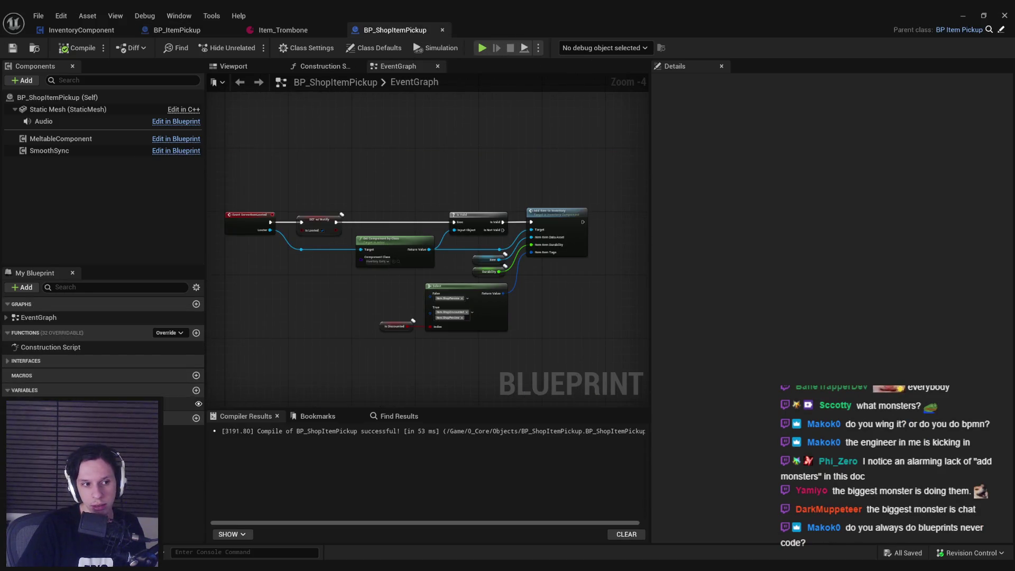
View the Get Component and Add Item to Inventory nodes in BP_ItemPickup's event graph.
{"action": "key", "text": "ctrl+Tab"}
{"action": "scroll", "coordinate": [318, 233], "scroll_direction": "up", "scroll_amount": 3}
{"action": "left_click_drag", "start_coordinate": [377, 280], "coordinate": [378, 381]}
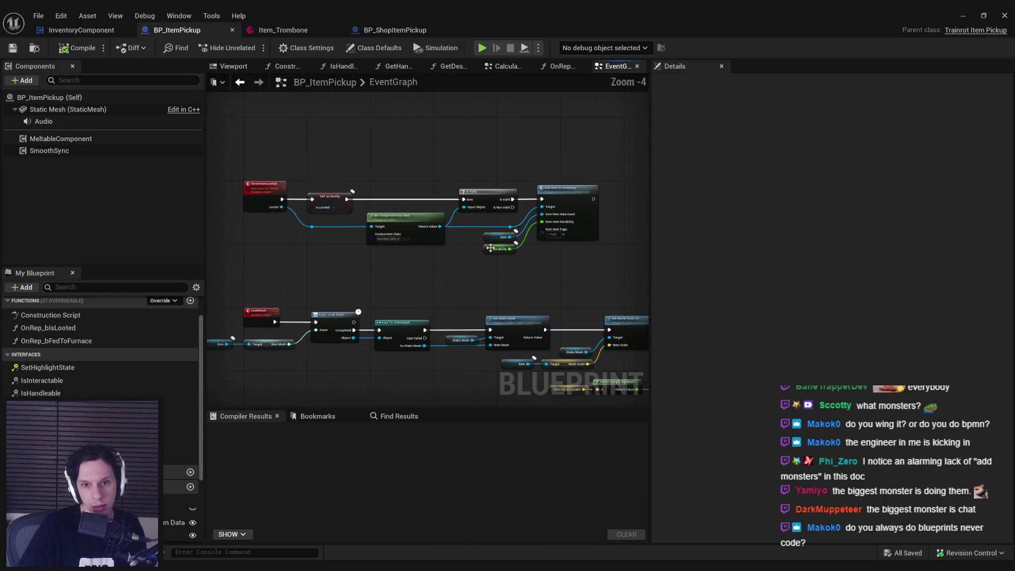
{"action": "scroll", "coordinate": [377, 317], "scroll_direction": "up", "scroll_amount": 2}
Inspect BP_ShopItemPickup's event graph nodes, then go back to BP_ItemPickup.
{"action": "left_click", "coordinate": [420, 32]}
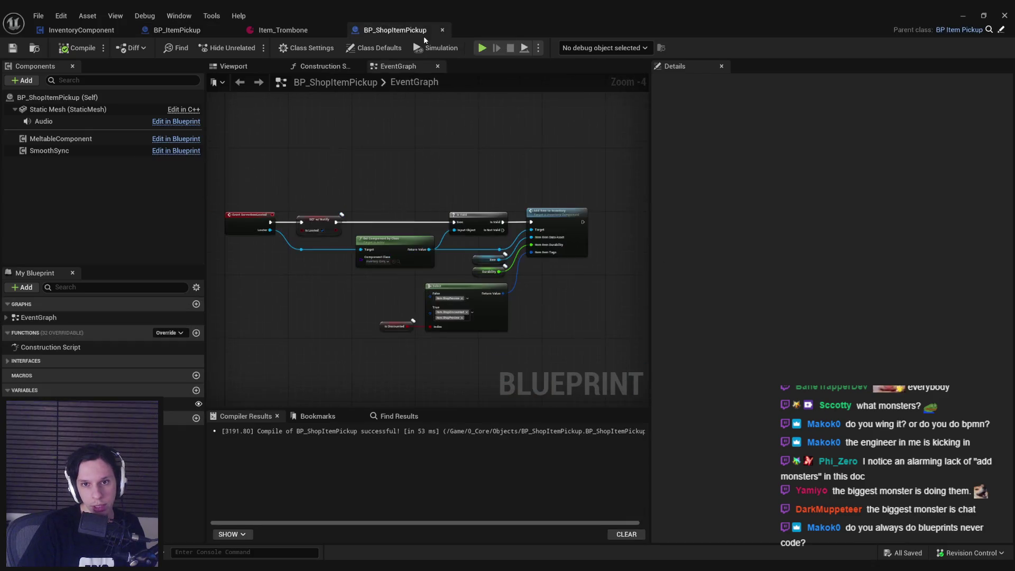
{"action": "left_click_drag", "start_coordinate": [224, 188], "coordinate": [548, 359]}
{"action": "left_click", "coordinate": [548, 360]}
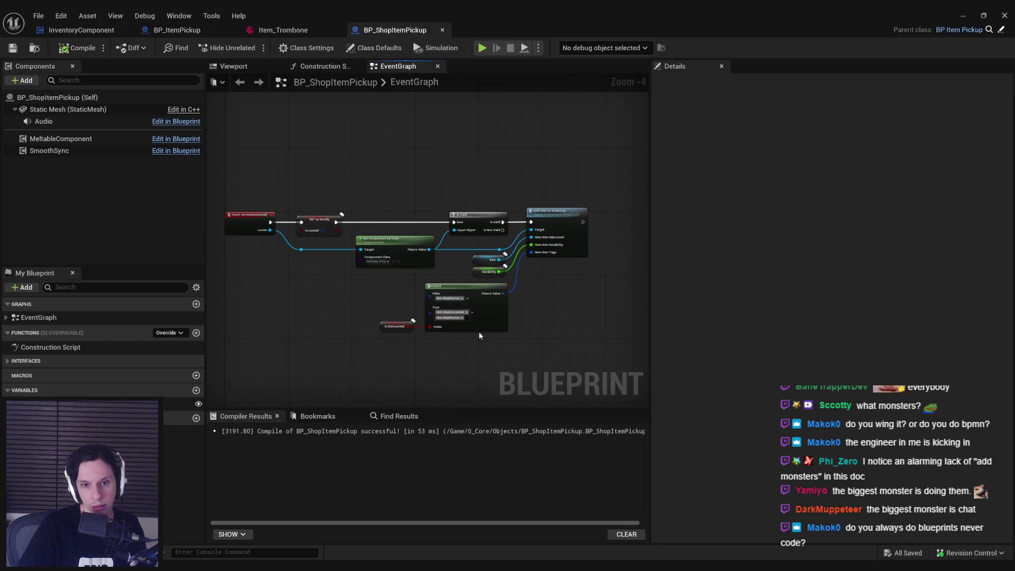
{"action": "scroll", "coordinate": [385, 312], "scroll_direction": "up", "scroll_amount": 2}
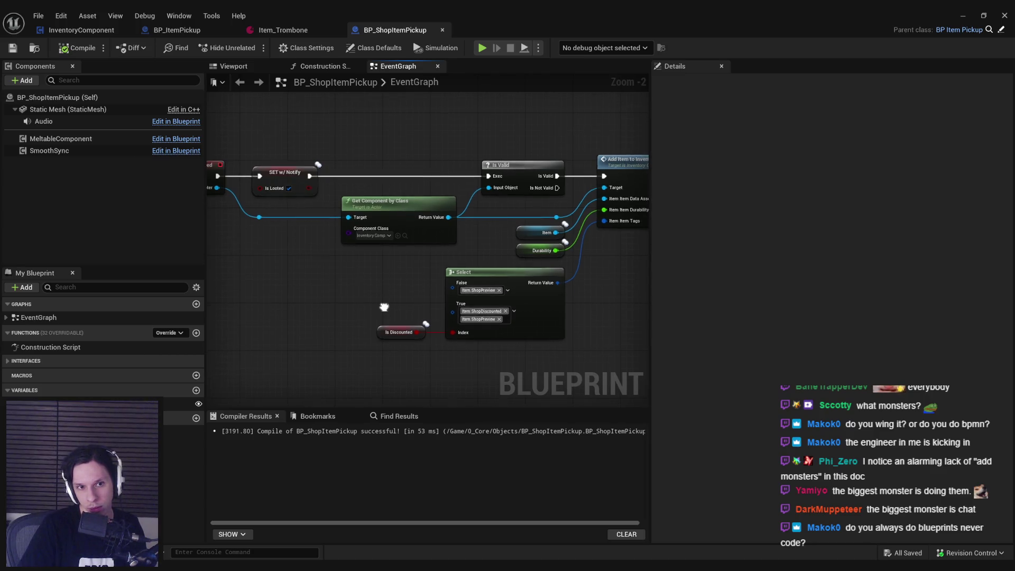
{"action": "scroll", "coordinate": [337, 175], "scroll_direction": "down", "scroll_amount": 1}
{"action": "left_click", "coordinate": [195, 30]}
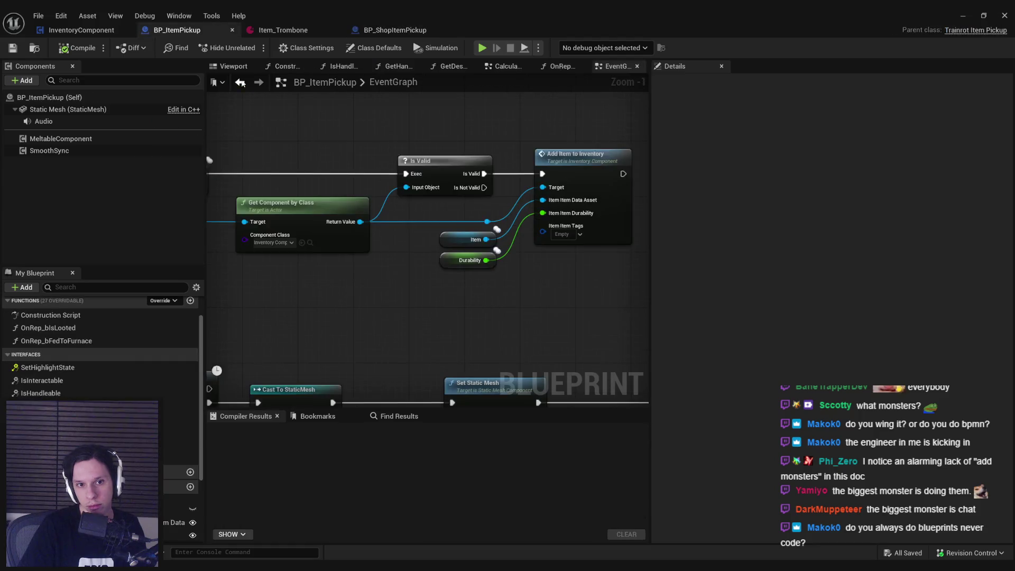
Promote Add Item's Item Tags input to a new variable named ItemTags.
{"action": "scroll", "coordinate": [422, 240], "scroll_direction": "down", "scroll_amount": 1}
{"action": "scroll", "coordinate": [474, 228], "scroll_direction": "down", "scroll_amount": 2}
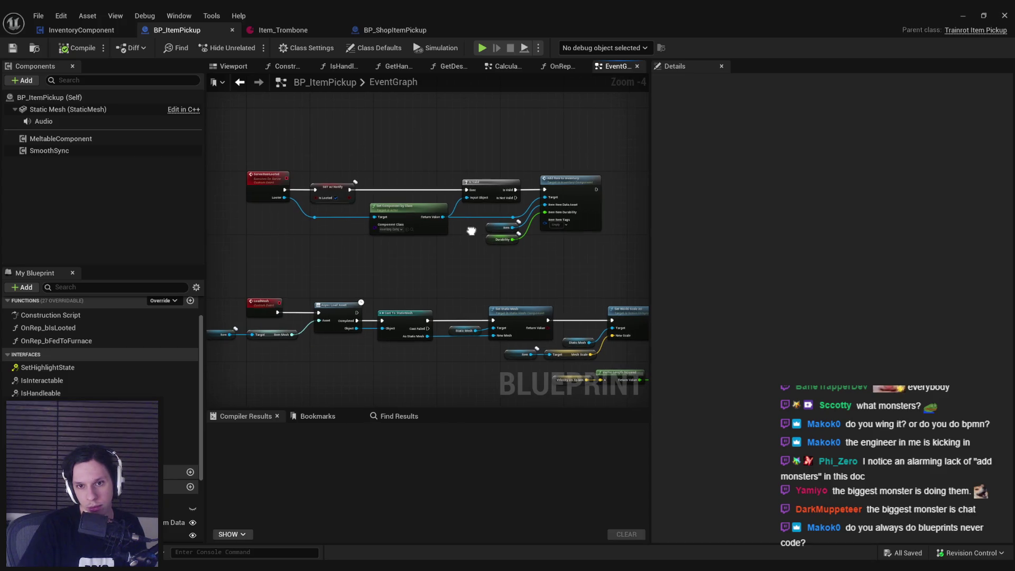
{"action": "scroll", "coordinate": [539, 222], "scroll_direction": "up", "scroll_amount": 1}
{"action": "left_click_drag", "start_coordinate": [539, 216], "coordinate": [516, 256]}
{"action": "left_click", "coordinate": [545, 310]}
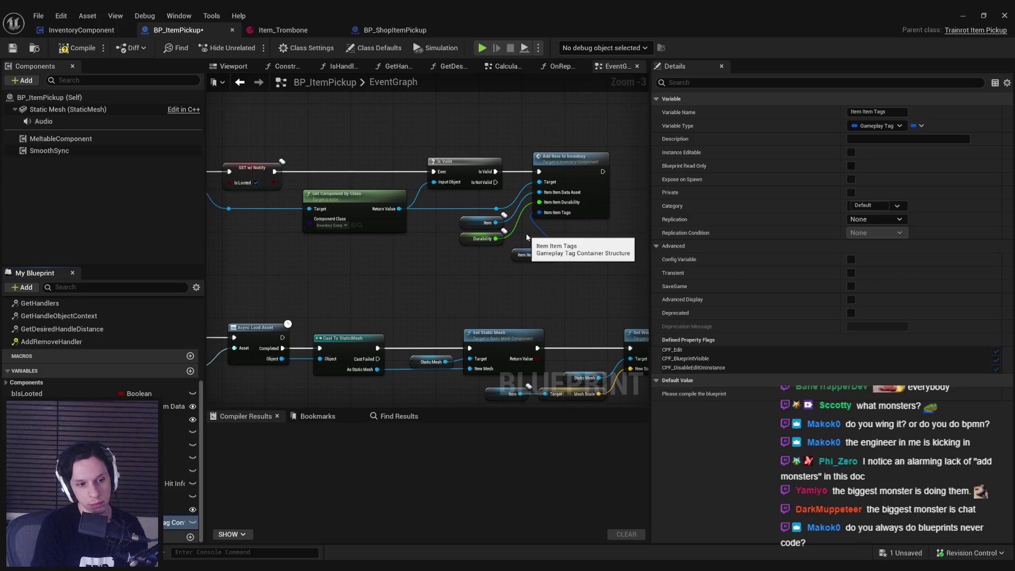
{"action": "key", "text": "Return"}
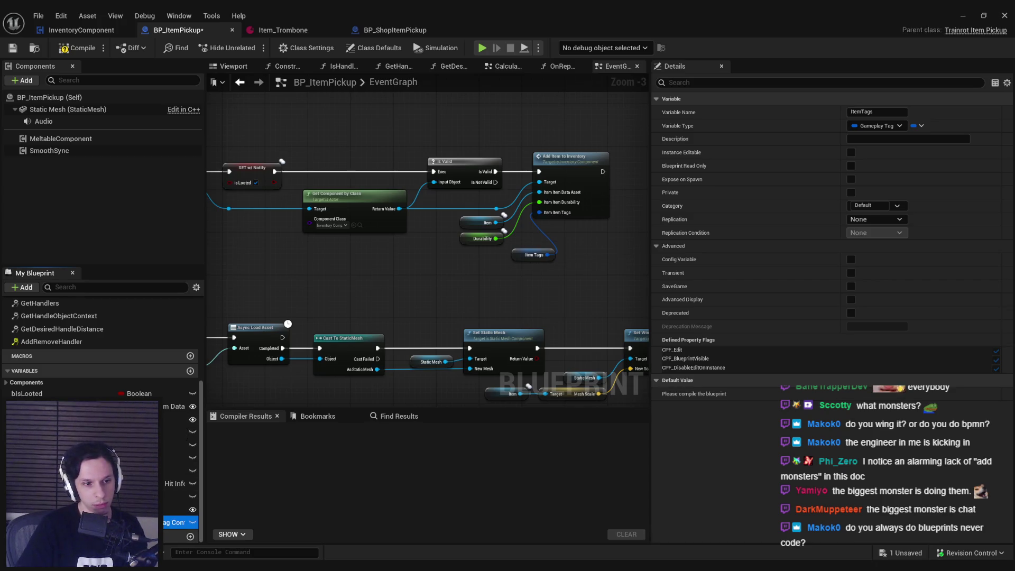
Position the ItemTags getter node, then compile and save BP_ItemPickup.
{"action": "scroll", "coordinate": [458, 262], "scroll_direction": "up", "scroll_amount": 2}
{"action": "left_click", "coordinate": [455, 257]}
{"action": "left_click_drag", "start_coordinate": [455, 257], "coordinate": [451, 258]}
{"action": "mouse_move", "coordinate": [502, 291]}
{"action": "left_mouse_down"}
{"action": "mouse_move", "coordinate": [470, 201]}
{"action": "mouse_move", "coordinate": [407, 130]}
{"action": "left_mouse_up"}
{"action": "left_click", "coordinate": [473, 253]}
{"action": "key", "text": "F7"}
{"action": "key", "text": "ctrl+s"}
Set the ItemTags variable's Replication to Replicated.
{"action": "scroll", "coordinate": [489, 294], "scroll_direction": "down", "scroll_amount": 1}
{"action": "left_click", "coordinate": [876, 219]}
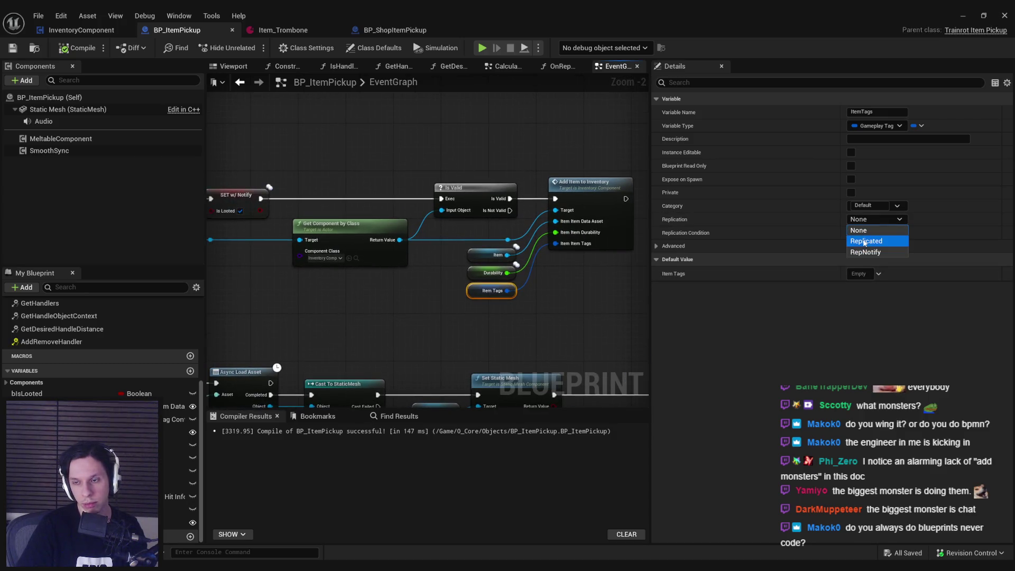
{"action": "left_click", "coordinate": [865, 243]}
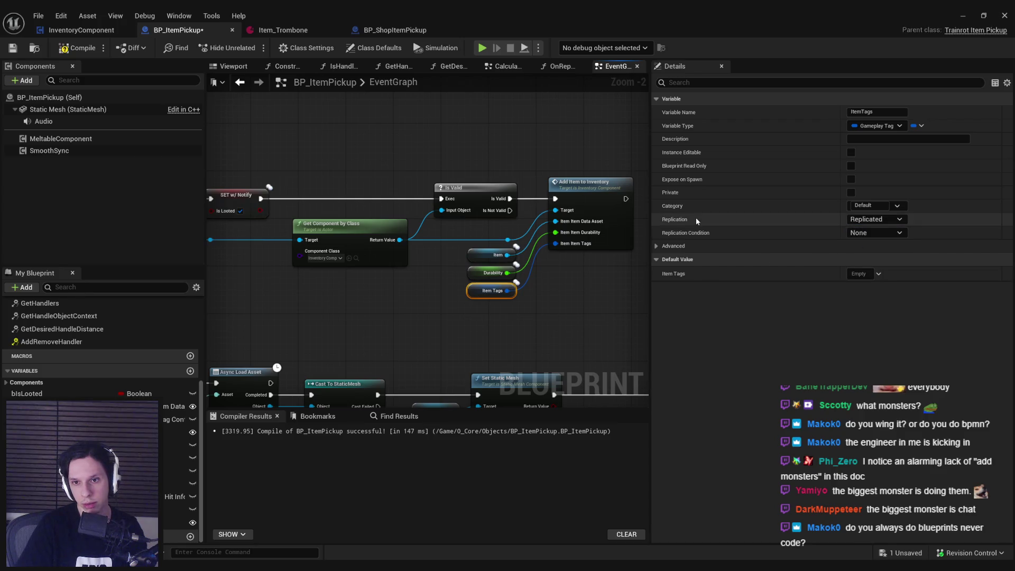
Wire the ItemTags getter into Add Item to Inventory's Item Tags input and save.
{"action": "left_click_drag", "start_coordinate": [531, 327], "coordinate": [472, 286]}
{"action": "scroll", "coordinate": [357, 325], "scroll_direction": "down", "scroll_amount": 1}
{"action": "mouse_move", "coordinate": [357, 326]}
{"action": "left_mouse_down"}
{"action": "mouse_move", "coordinate": [414, 270]}
{"action": "mouse_move", "coordinate": [446, 313]}
{"action": "mouse_move", "coordinate": [493, 234]}
{"action": "left_mouse_up"}
{"action": "left_click", "coordinate": [446, 315]}
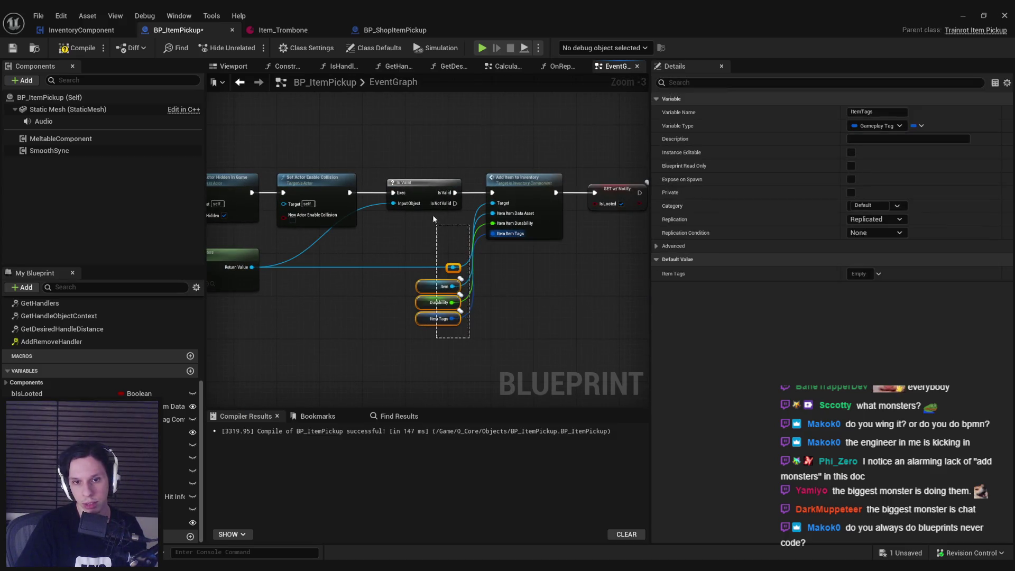
{"action": "left_click", "coordinate": [453, 244]}
{"action": "left_click", "coordinate": [12, 48]}
In BP_ShopItemPickup's Class Defaults, add Item.ShopPreview to Item Tags.
{"action": "mouse_move", "coordinate": [402, 249]}
{"action": "left_mouse_down"}
{"action": "mouse_move", "coordinate": [466, 170]}
{"action": "mouse_move", "coordinate": [491, 236]}
{"action": "mouse_move", "coordinate": [395, 333]}
{"action": "mouse_move", "coordinate": [333, 297]}
{"action": "mouse_move", "coordinate": [431, 330]}
{"action": "left_mouse_up"}
{"action": "scroll", "coordinate": [491, 236], "scroll_direction": "down", "scroll_amount": 1}
{"action": "scroll", "coordinate": [478, 256], "scroll_direction": "down", "scroll_amount": 2}
{"action": "left_click", "coordinate": [394, 30]}
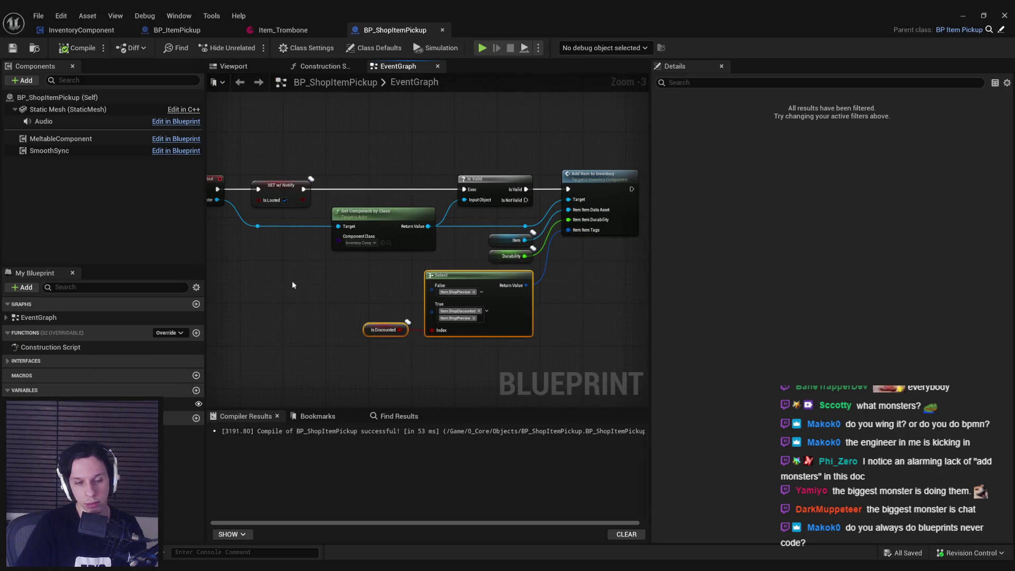
{"action": "left_click", "coordinate": [317, 278]}
{"action": "scroll", "coordinate": [318, 278], "scroll_direction": "down", "scroll_amount": 1}
{"action": "left_click", "coordinate": [374, 47]}
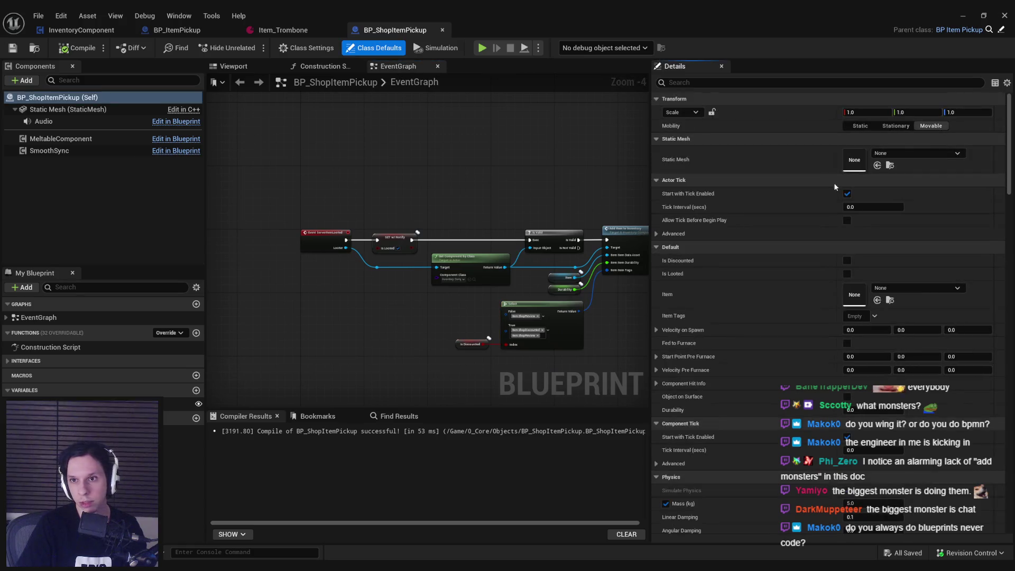
{"action": "scroll", "coordinate": [776, 227], "scroll_direction": "down", "scroll_amount": 2}
{"action": "left_click", "coordinate": [855, 268]}
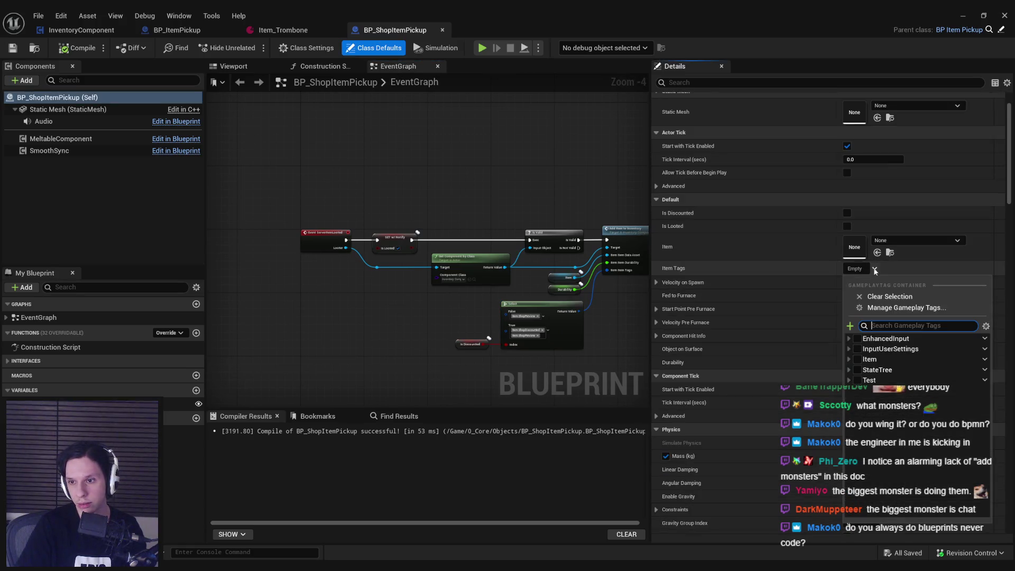
{"action": "left_click", "coordinate": [857, 360]}
{"action": "left_click", "coordinate": [433, 317]}
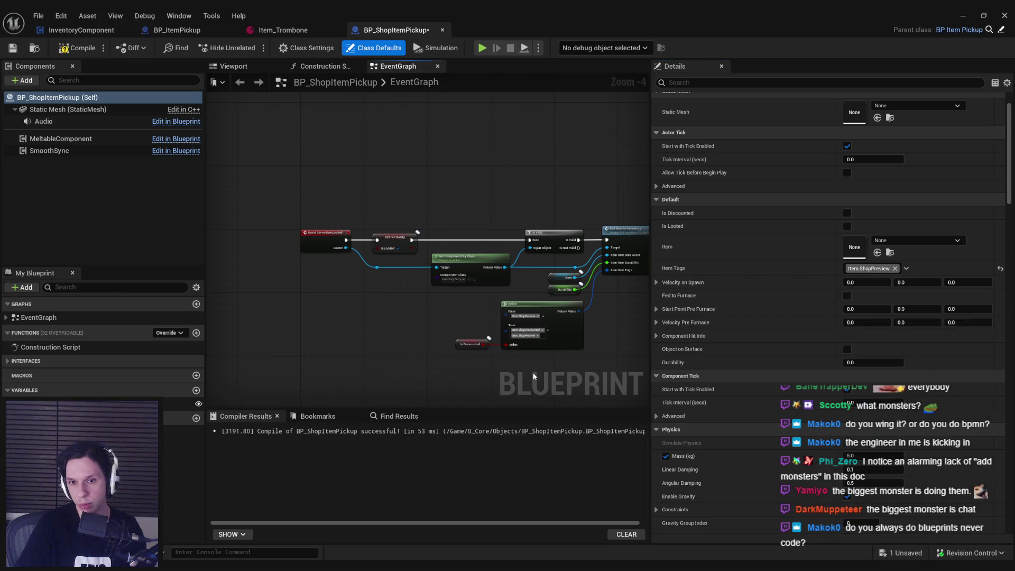
{"action": "left_click_drag", "start_coordinate": [534, 365], "coordinate": [488, 322]}
Add an Event BeginPlay node and a Branch driven by Is Discounted.
{"action": "right_click", "coordinate": [285, 136]}
{"action": "type", "text": "b"}
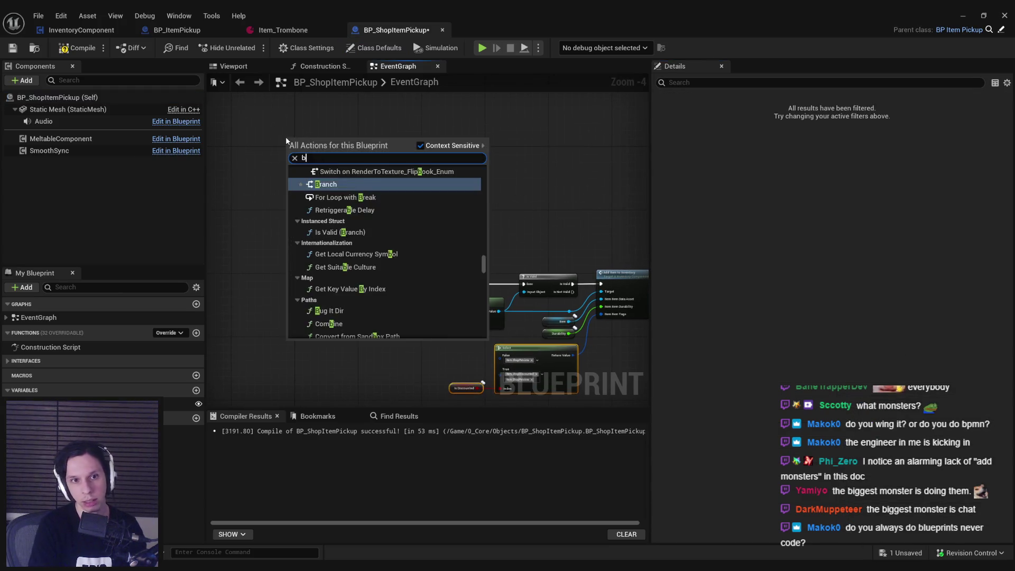
{"action": "type", "text": "eiginplay"}
{"action": "key", "text": "Return"}
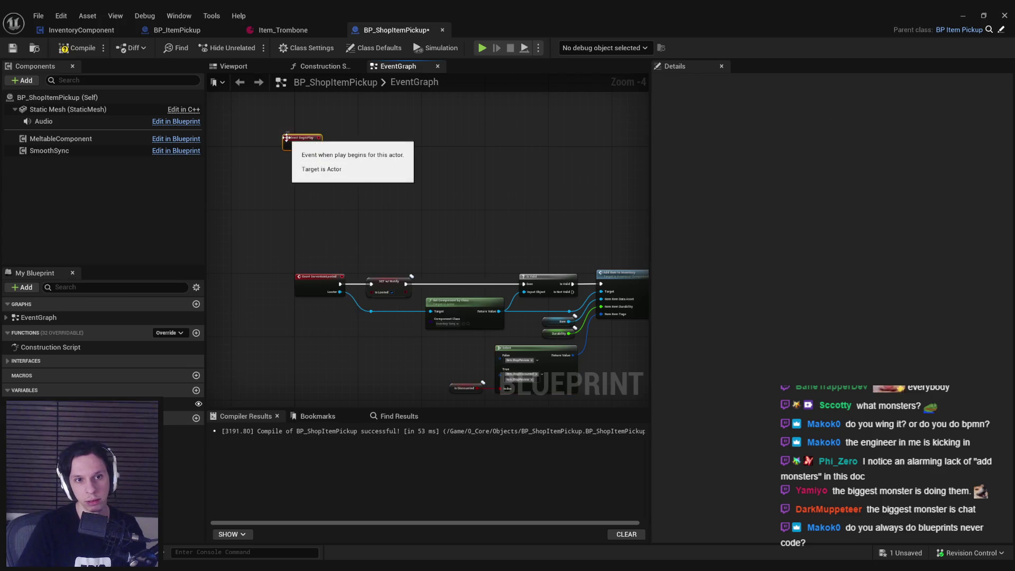
{"action": "left_click", "coordinate": [456, 309]}
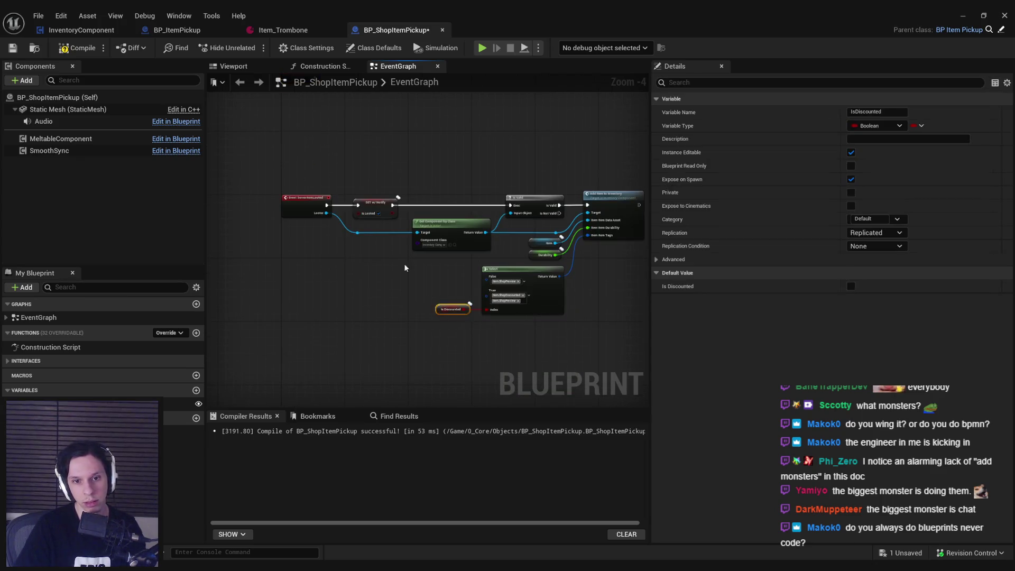
{"action": "scroll", "coordinate": [333, 228], "scroll_direction": "up", "scroll_amount": 2}
{"action": "left_click_drag", "start_coordinate": [350, 221], "coordinate": [365, 214]}
{"action": "type", "text": "branch"}
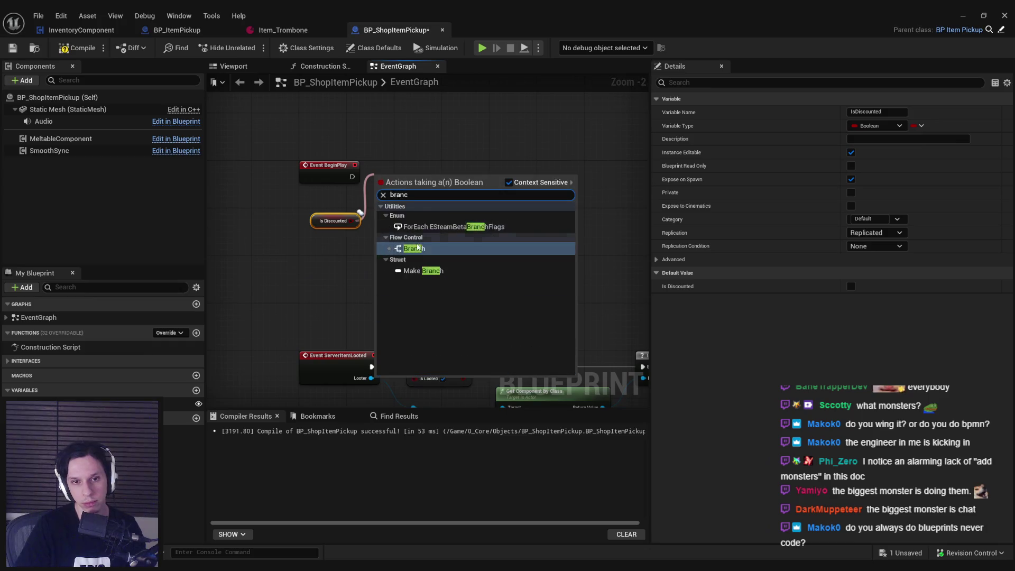
{"action": "key", "text": "Return"}
Delete the old Select, Is Discounted getter and leftover node chain, then compile.
{"action": "left_click", "coordinate": [336, 221]}
{"action": "scroll", "coordinate": [426, 254], "scroll_direction": "down", "scroll_amount": 1}
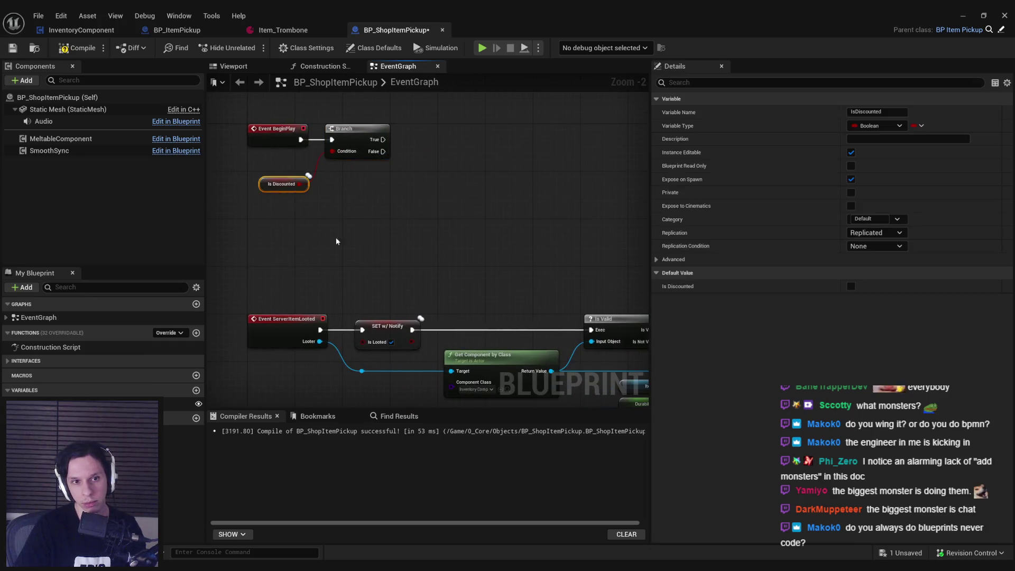
{"action": "right_click", "coordinate": [490, 346]}
{"action": "key", "text": "Delete"}
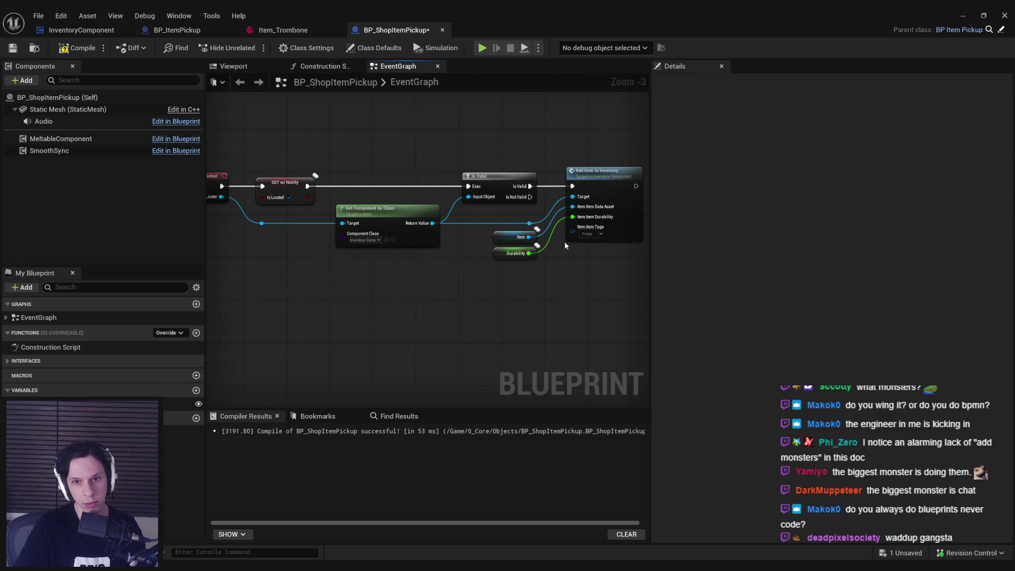
{"action": "scroll", "coordinate": [567, 267], "scroll_direction": "down", "scroll_amount": 1}
{"action": "left_click_drag", "start_coordinate": [563, 269], "coordinate": [281, 190]}
{"action": "key", "text": "Delete"}
{"action": "left_click", "coordinate": [76, 48]}
{"action": "scroll", "coordinate": [427, 329], "scroll_direction": "up", "scroll_amount": 5}
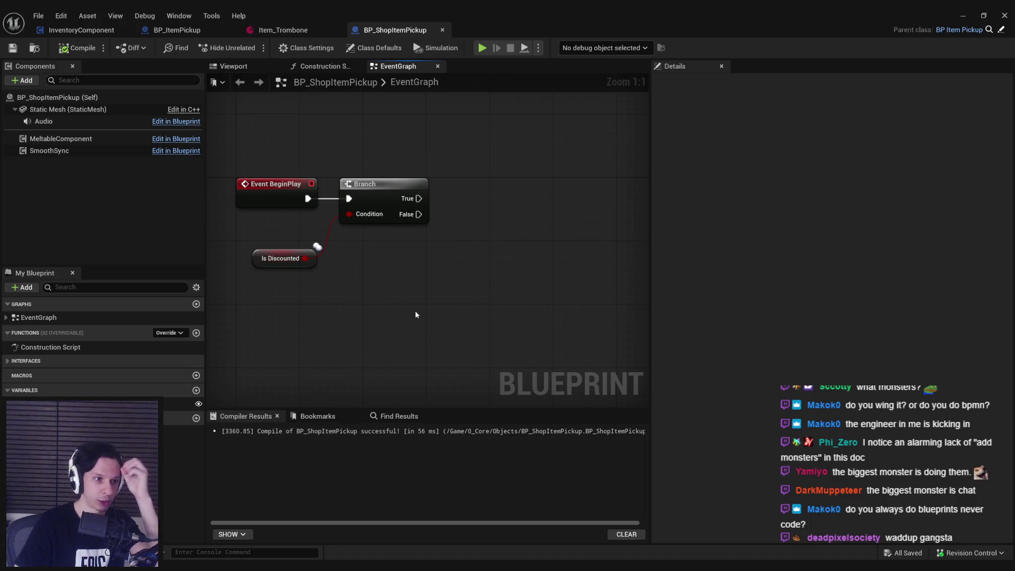
{"action": "key", "text": "alt+Tab"}
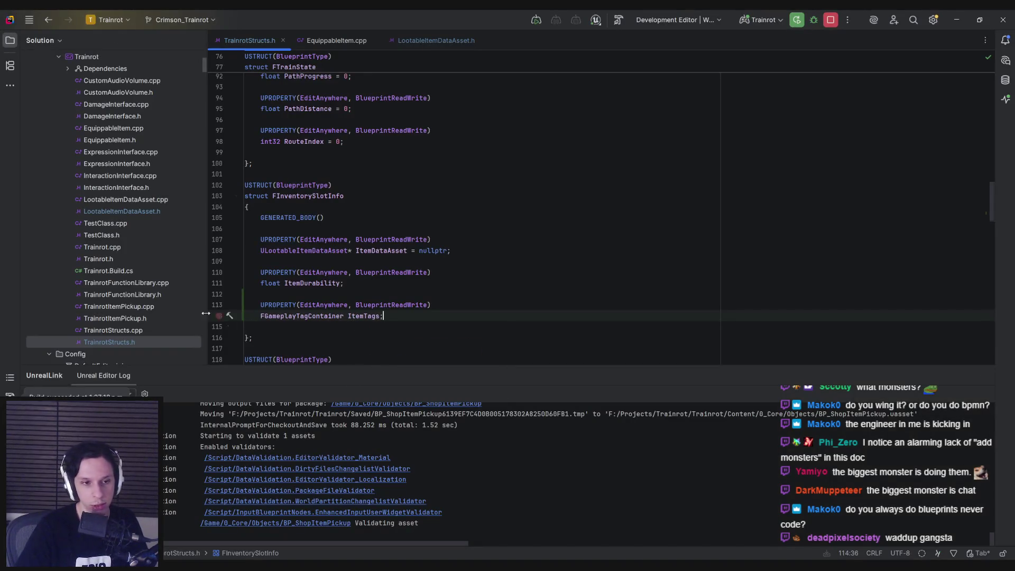
Peek at TrainrotFunctionLibrary.h, return to TrainrotStructs.h line 114, then go back to Unreal.
{"action": "left_click", "coordinate": [122, 297]}
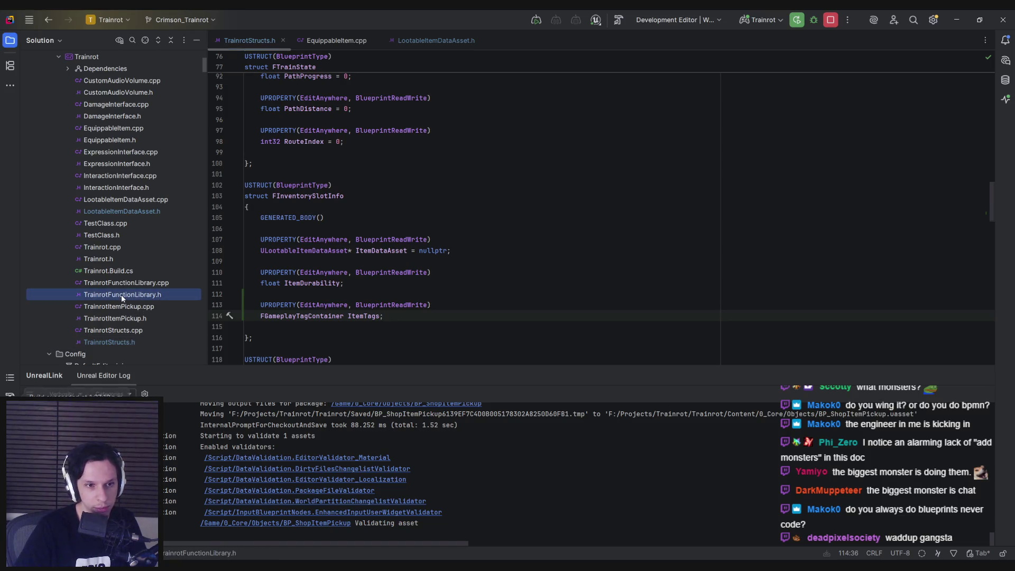
{"action": "double_click", "coordinate": [122, 294]}
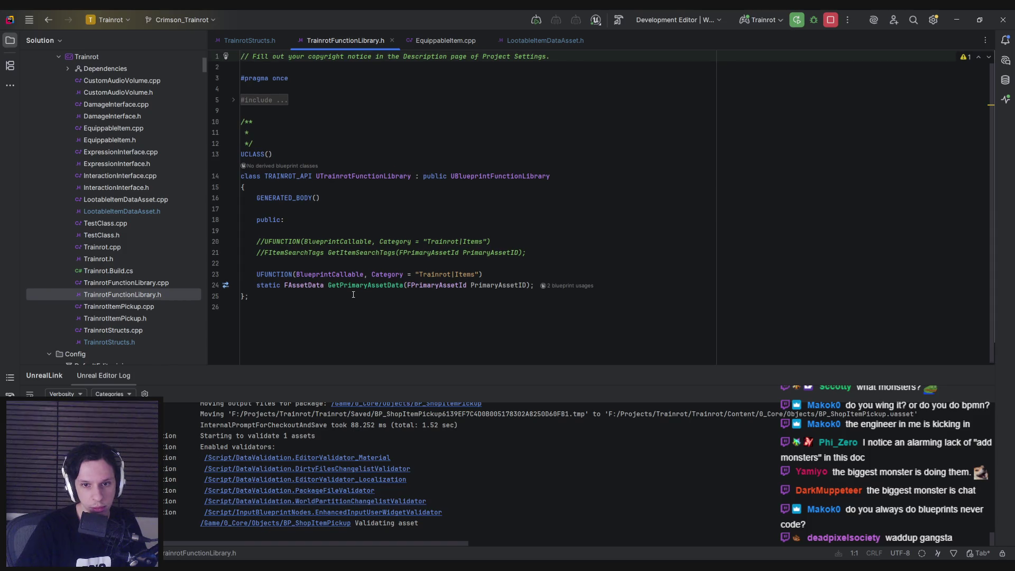
{"action": "key", "text": "ctrl+alt+Left"}
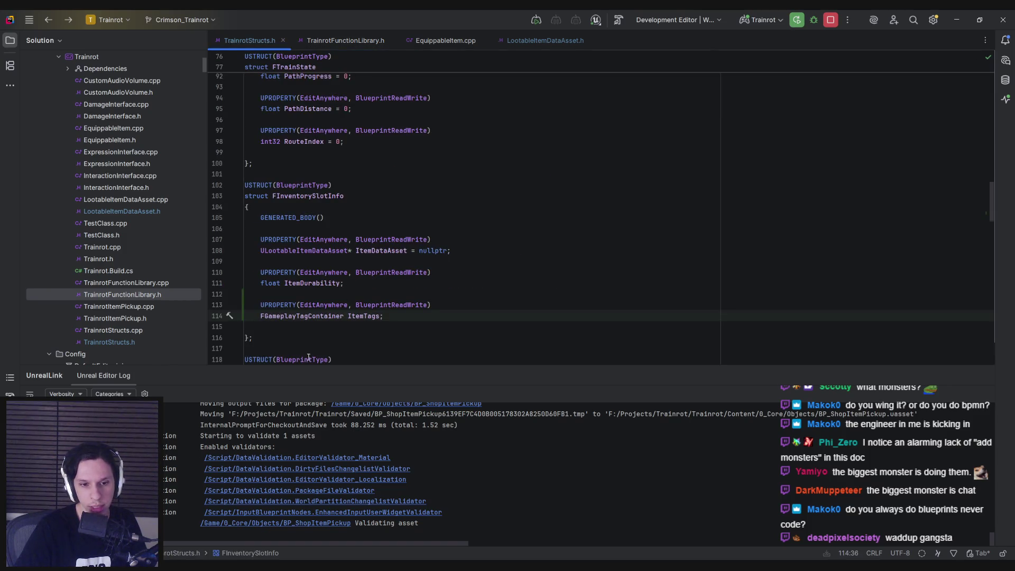
{"action": "key", "text": "alt+Tab"}
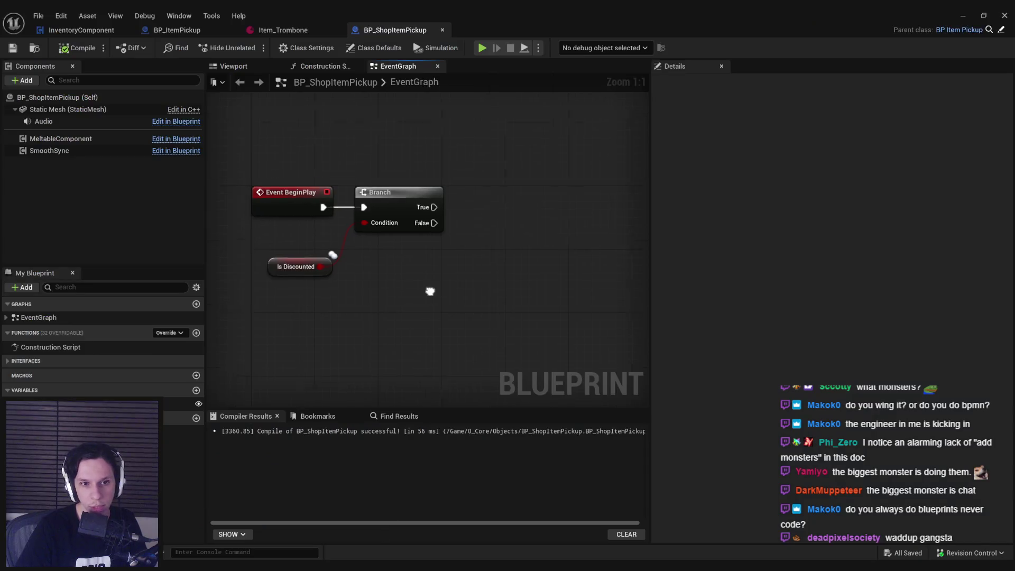
Add an ItemTags getter feeding an Add Gameplay Tag node, run from the Branch's True pin.
{"action": "scroll", "coordinate": [511, 363], "scroll_direction": "down", "scroll_amount": 2}
{"action": "right_click", "coordinate": [446, 300]}
{"action": "type", "text": "item tags"}
{"action": "left_click", "coordinate": [502, 455]}
{"action": "scroll", "coordinate": [479, 302], "scroll_direction": "up", "scroll_amount": 1}
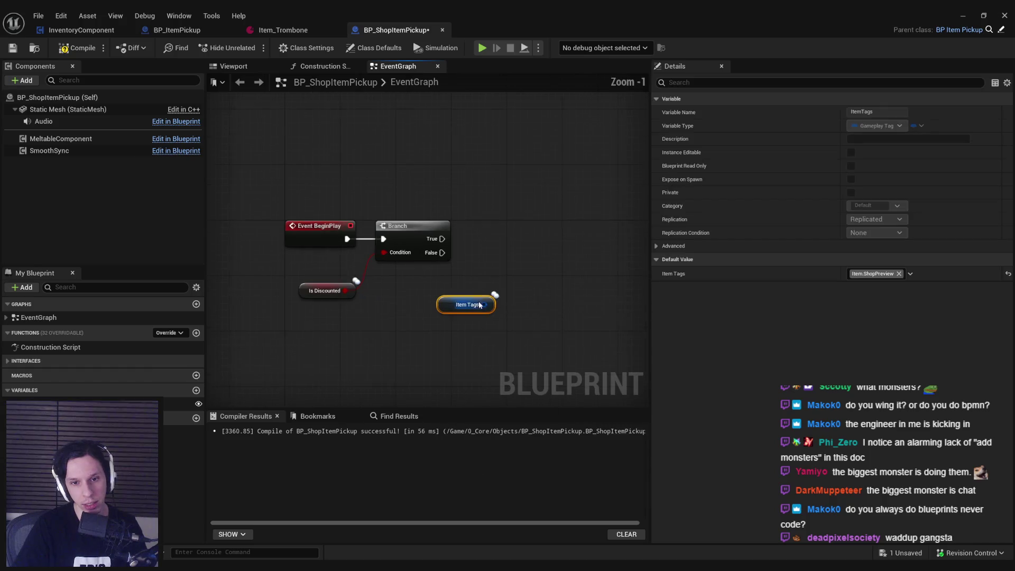
{"action": "mouse_move", "coordinate": [480, 305]}
{"action": "left_mouse_down"}
{"action": "mouse_move", "coordinate": [460, 297]}
{"action": "mouse_move", "coordinate": [494, 279]}
{"action": "left_mouse_up"}
{"action": "type", "text": "add game"}
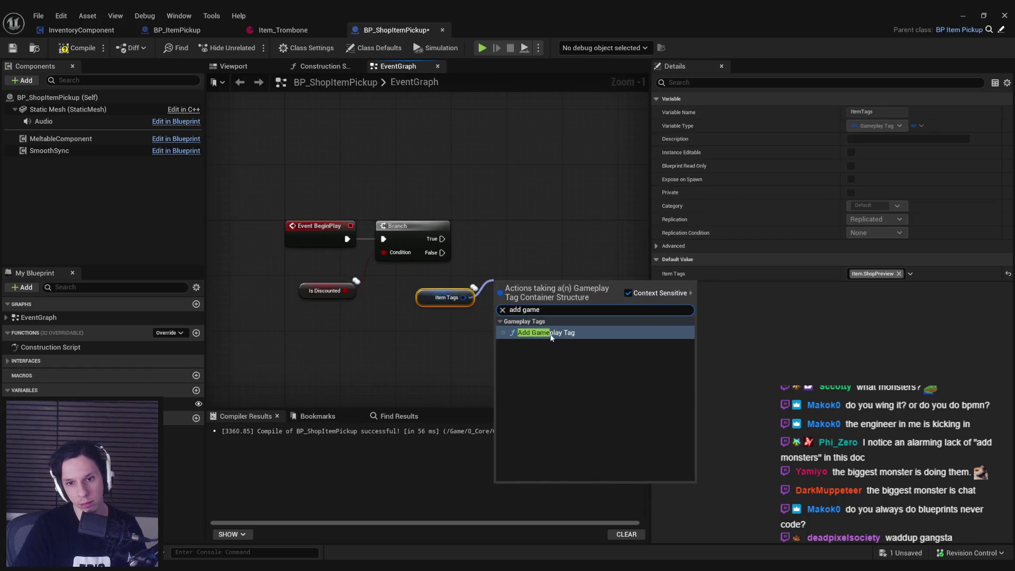
{"action": "left_click", "coordinate": [551, 332]}
{"action": "left_click_drag", "start_coordinate": [442, 239], "coordinate": [501, 238]}
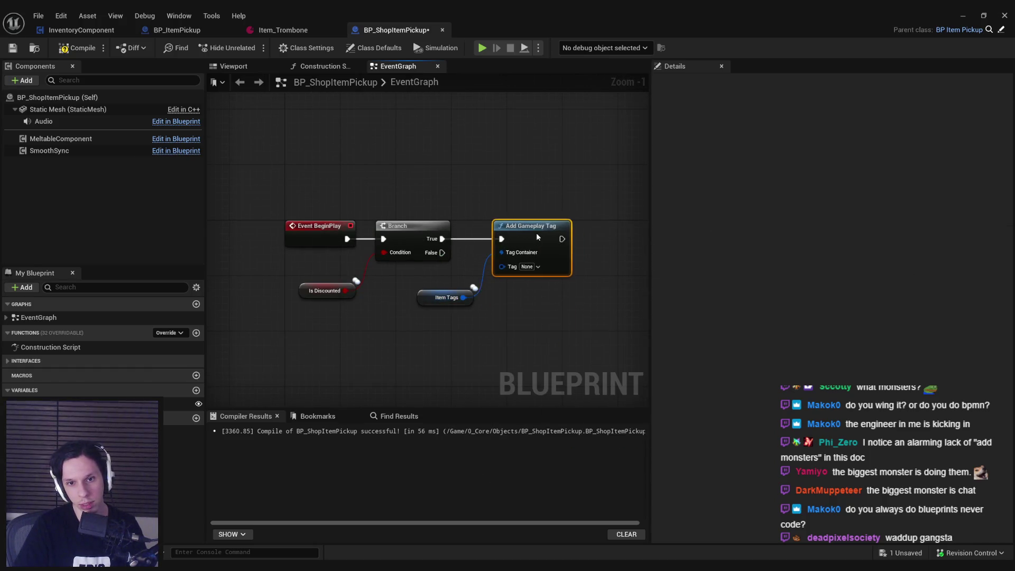
Set Add Gameplay Tag's Tag to Item.ShopDiscounted, tidy the nodes, compile and save.
{"action": "left_click", "coordinate": [542, 271]}
{"action": "left_click", "coordinate": [526, 357]}
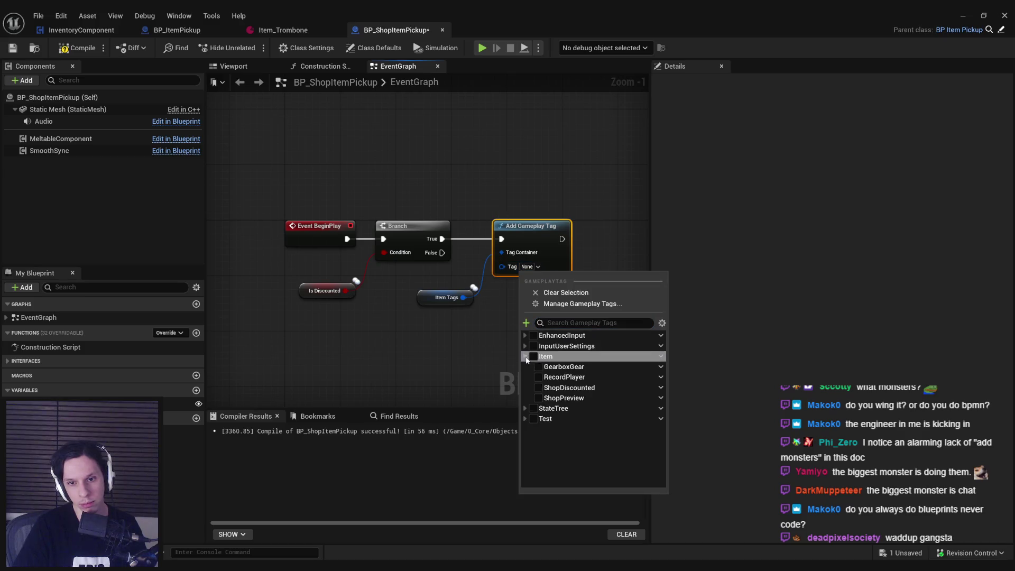
{"action": "left_click", "coordinate": [538, 389]}
{"action": "left_click", "coordinate": [484, 380]}
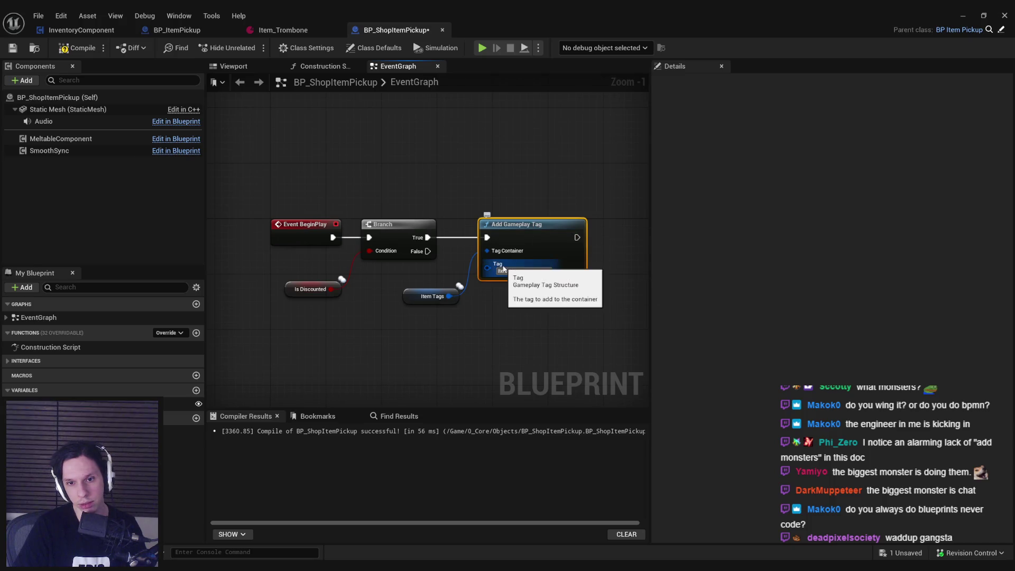
{"action": "left_click_drag", "start_coordinate": [411, 297], "coordinate": [411, 289]}
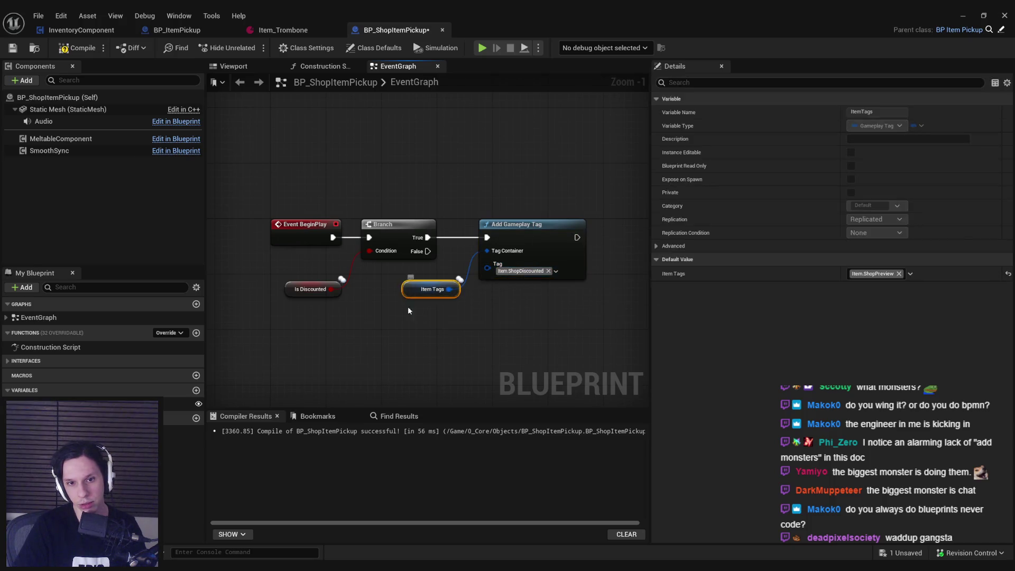
{"action": "left_click", "coordinate": [285, 290]}
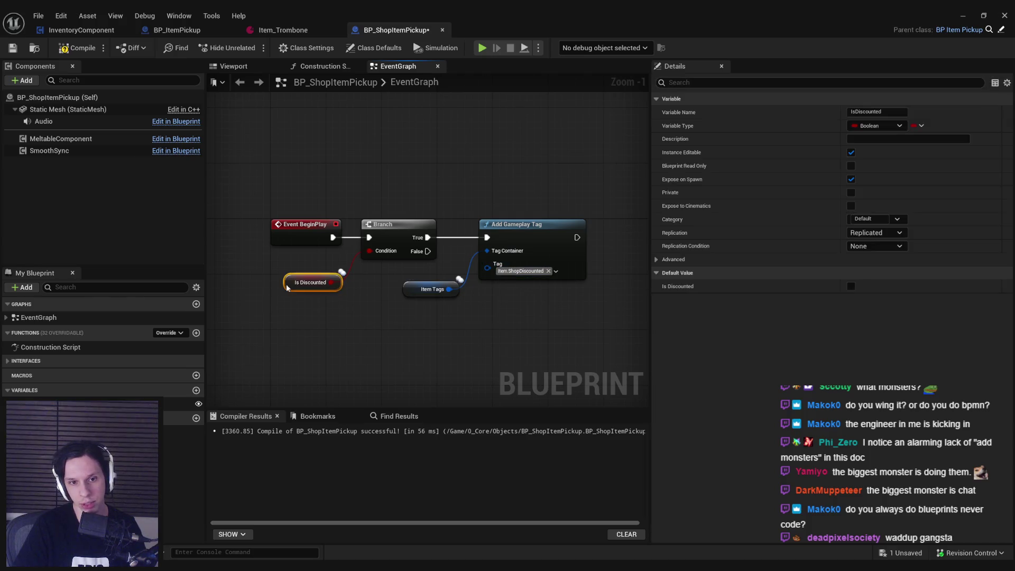
{"action": "left_click", "coordinate": [469, 333]}
{"action": "left_click", "coordinate": [78, 48]}
{"action": "left_click", "coordinate": [13, 47]}
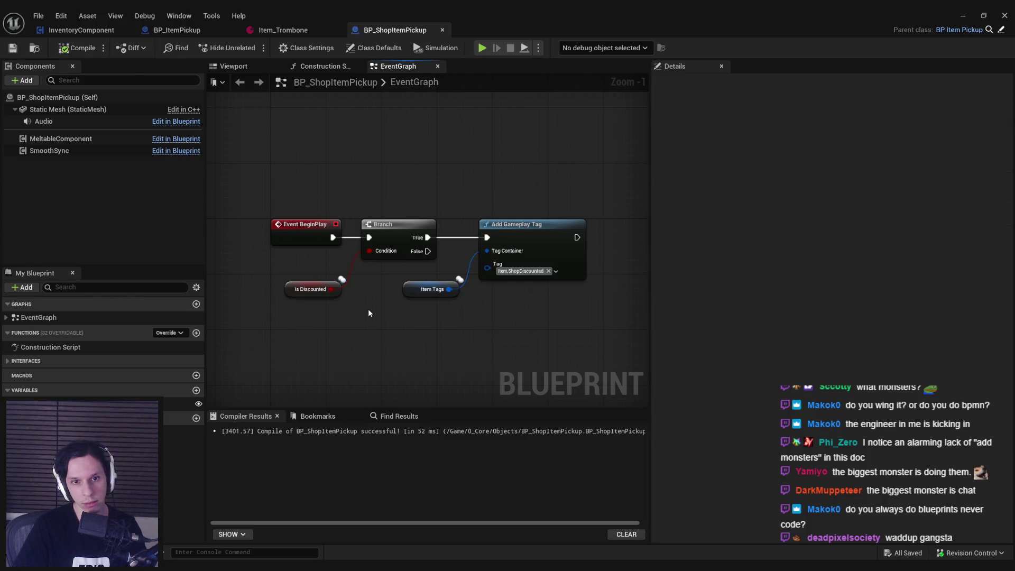
{"action": "scroll", "coordinate": [360, 280], "scroll_direction": "down", "scroll_amount": 1}
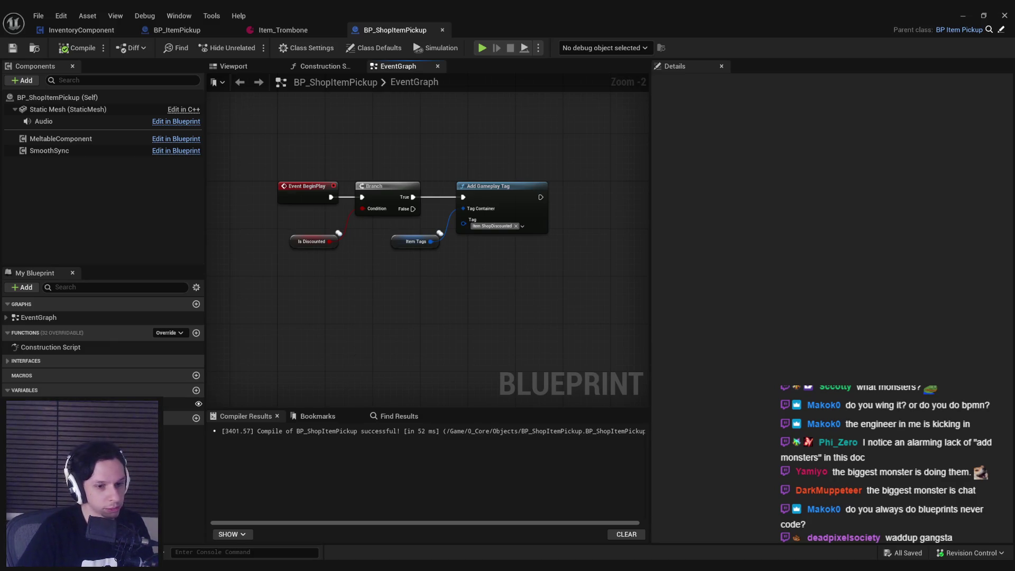
Glance at the Shop System task card, then switch to TrainrotStructs.h in Rider.
{"action": "key", "text": "alt+Tab"}
{"action": "key", "text": "alt+Tab"}
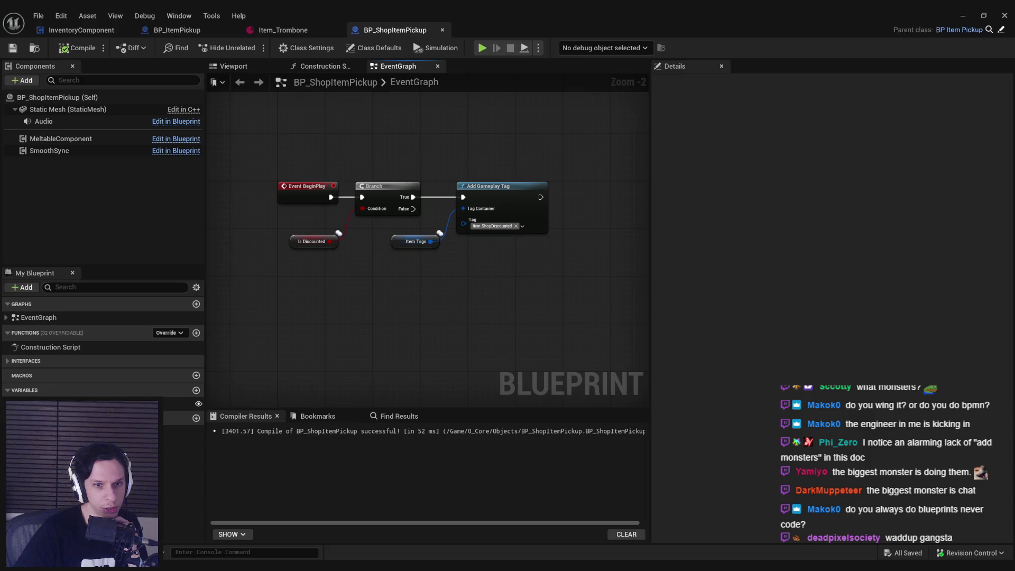
{"action": "key", "text": "alt+Tab"}
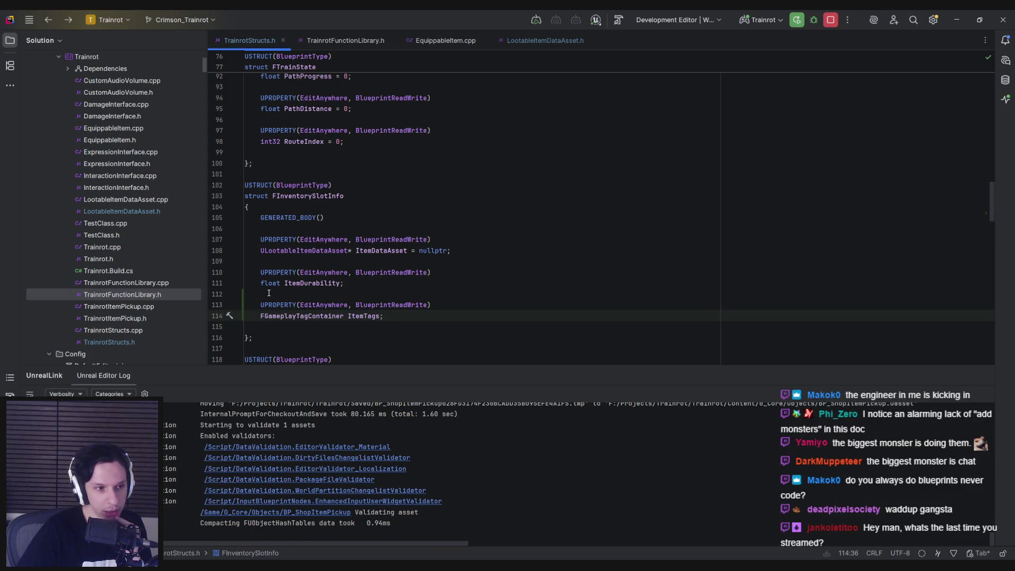
Scroll through FInventorySlotInfo's fields in TrainrotStructs.h, then return to the Unreal blueprint.
{"action": "scroll", "coordinate": [265, 328], "scroll_direction": "up", "scroll_amount": 3}
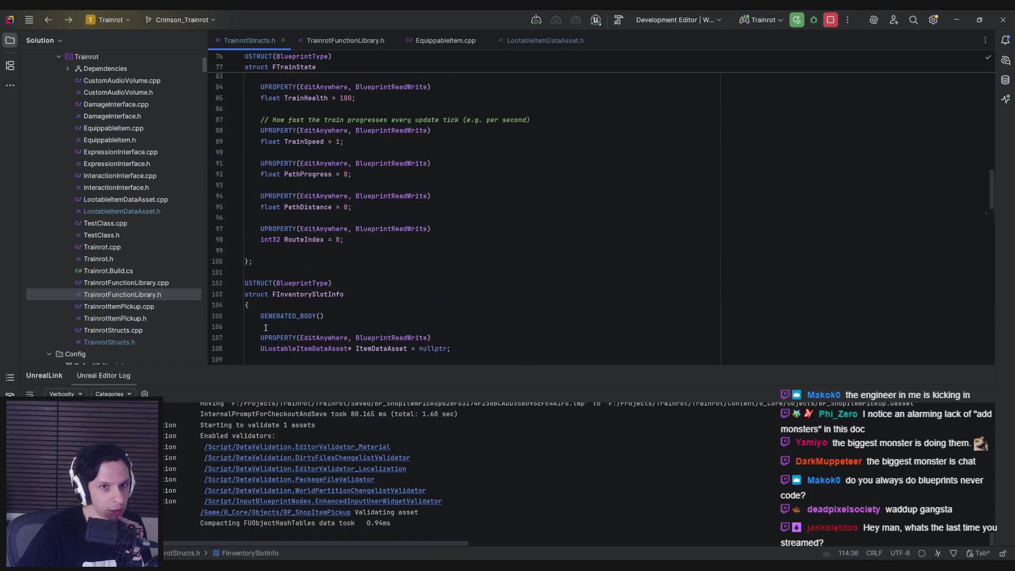
{"action": "scroll", "coordinate": [265, 328], "scroll_direction": "down", "scroll_amount": 2}
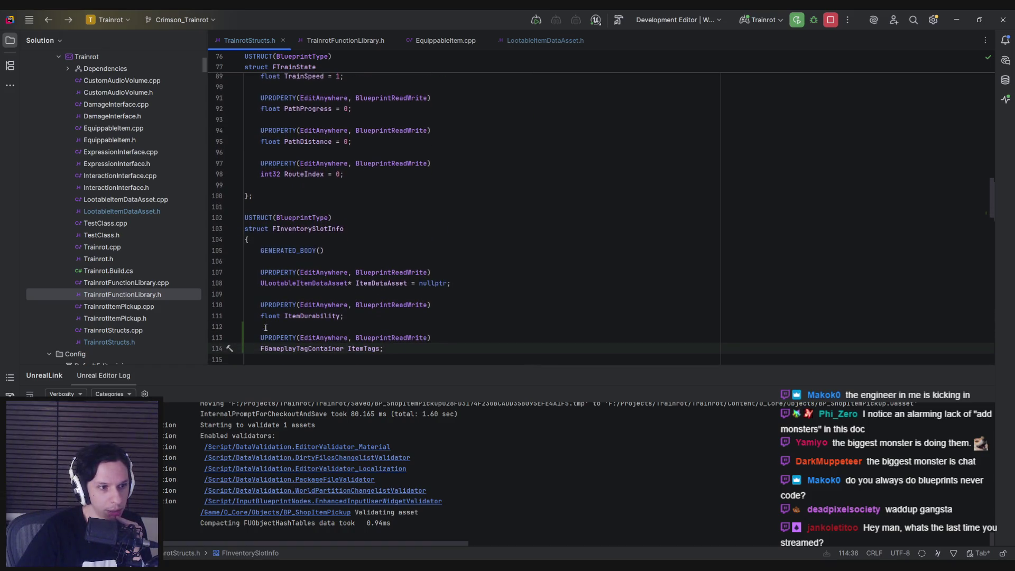
{"action": "scroll", "coordinate": [266, 328], "scroll_direction": "down", "scroll_amount": 1}
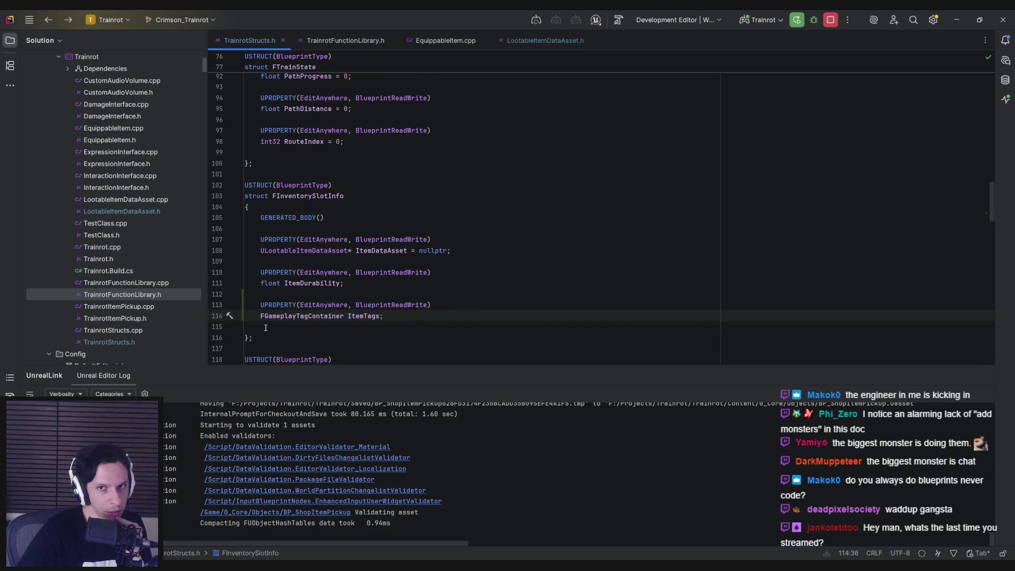
{"action": "key", "text": "alt+Tab"}
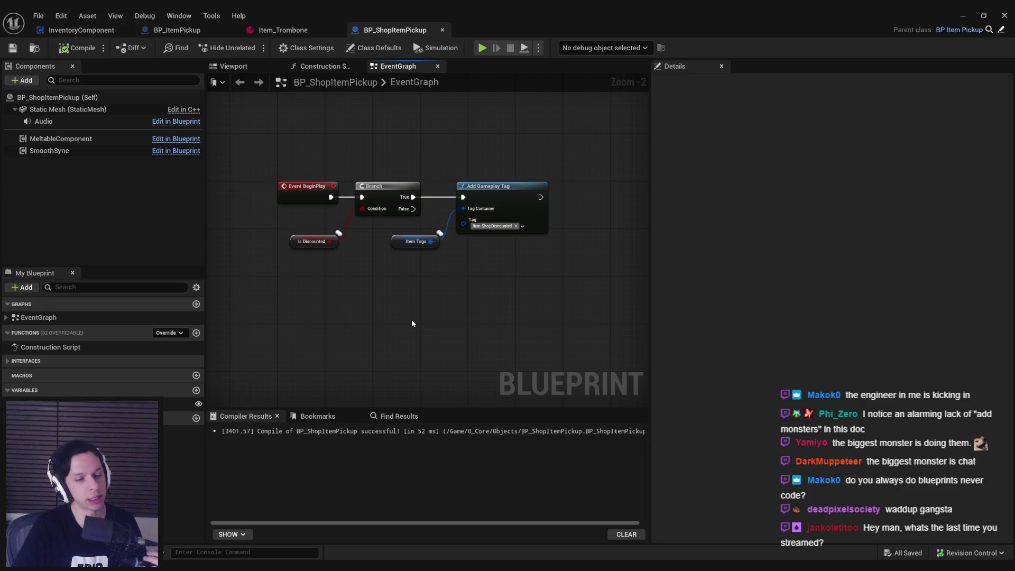
Recentre the event graph nodes, then bring up the Godmode Community Discord window.
{"action": "left_click_drag", "start_coordinate": [422, 321], "coordinate": [440, 331]}
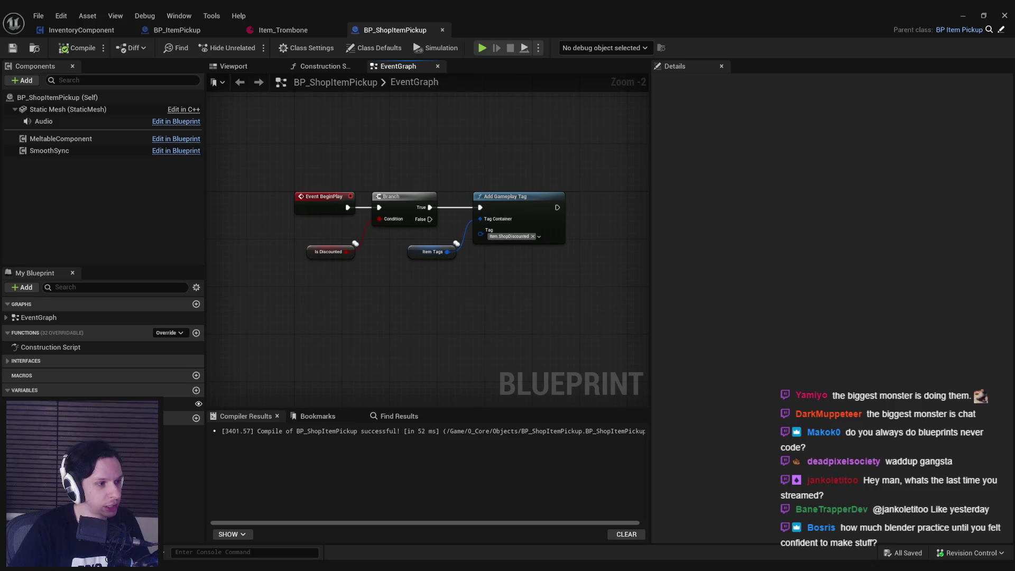
{"action": "key", "text": "alt+Tab"}
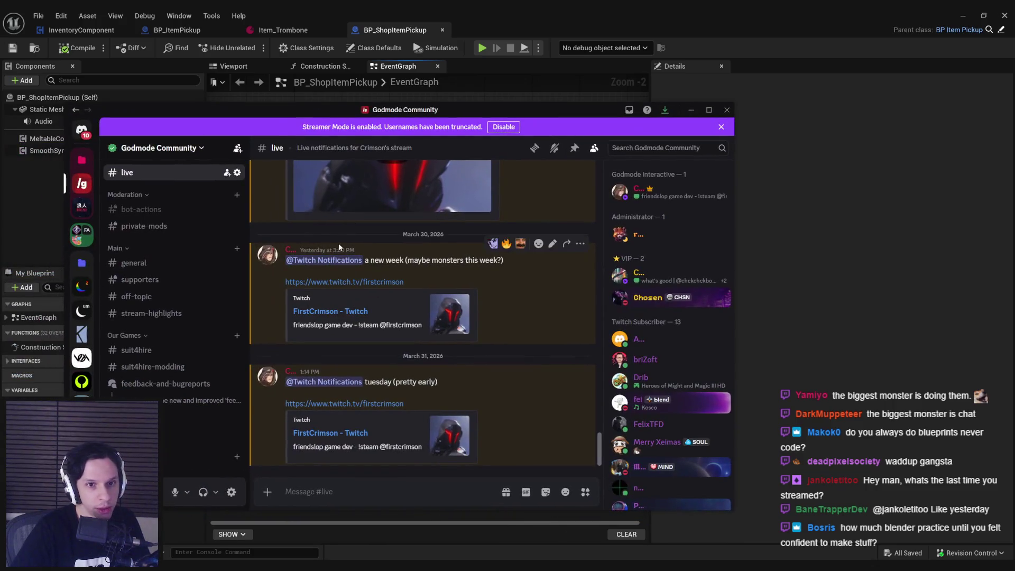
Clear the text selection in Discord's #live channel, then return to the Unreal blueprint.
{"action": "left_click", "coordinate": [361, 249]}
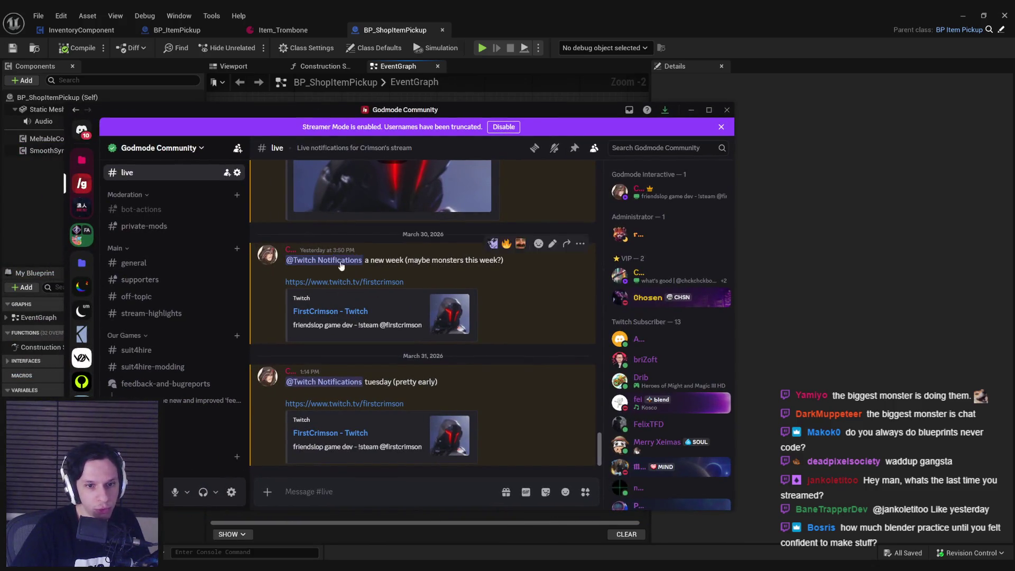
{"action": "key", "text": "alt+Tab"}
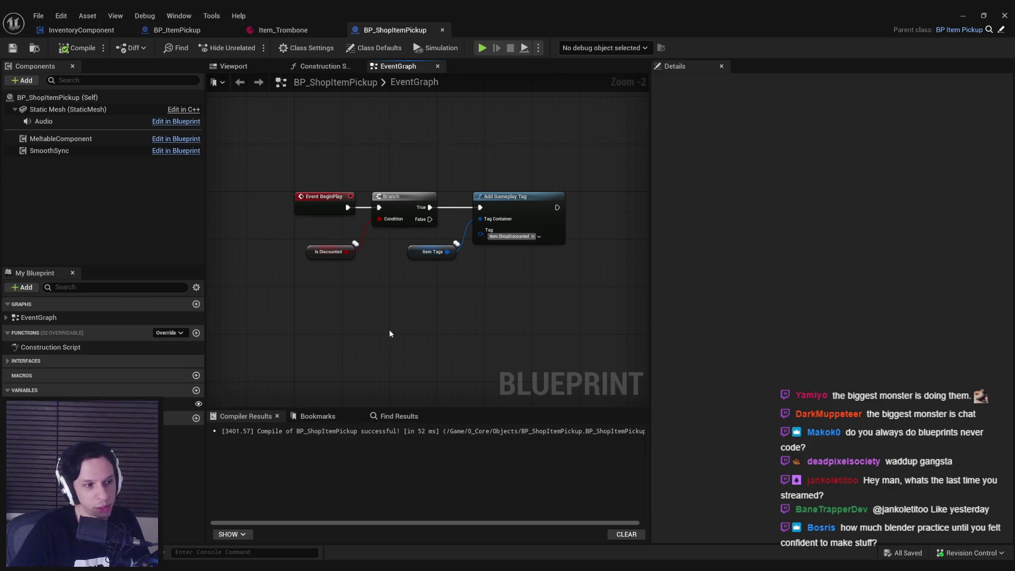
Nudge the Is Discounted and Item Tags nodes upward, then compile and save.
{"action": "scroll", "coordinate": [389, 329], "scroll_direction": "up", "scroll_amount": 1}
{"action": "scroll", "coordinate": [368, 305], "scroll_direction": "up", "scroll_amount": 1}
{"action": "mouse_move", "coordinate": [456, 322]}
{"action": "left_mouse_down"}
{"action": "mouse_move", "coordinate": [280, 275]}
{"action": "mouse_move", "coordinate": [309, 283]}
{"action": "left_mouse_up"}
{"action": "left_click", "coordinate": [340, 341]}
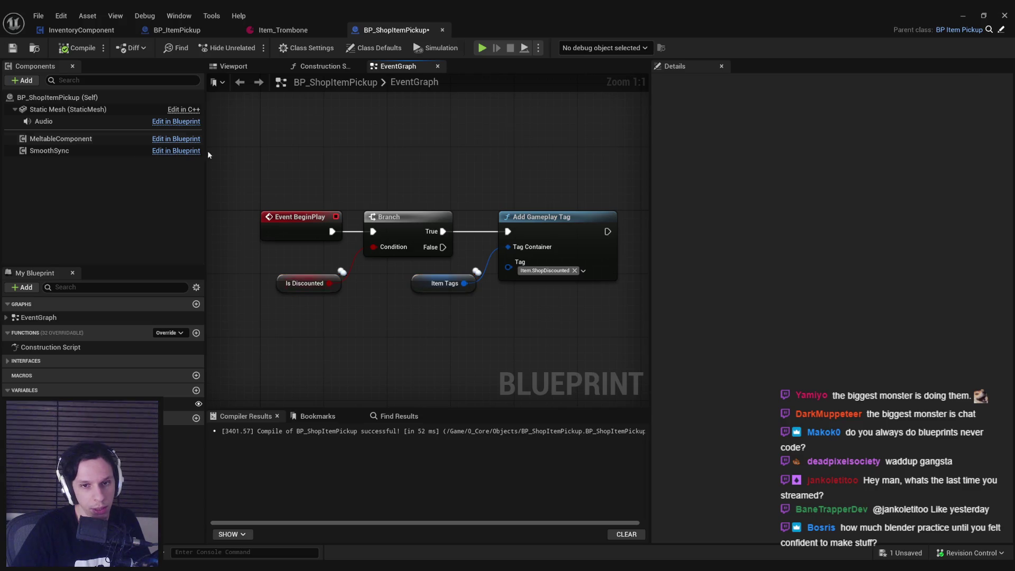
{"action": "left_click", "coordinate": [13, 48]}
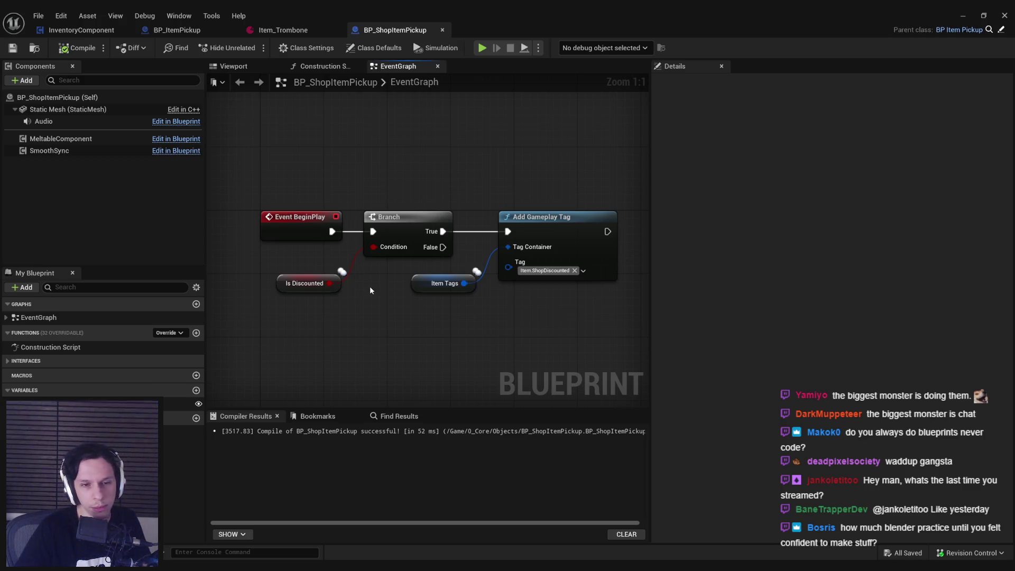
Shift the Branch node slightly right and recompile and save the blueprint.
{"action": "scroll", "coordinate": [369, 286], "scroll_direction": "up", "scroll_amount": 1}
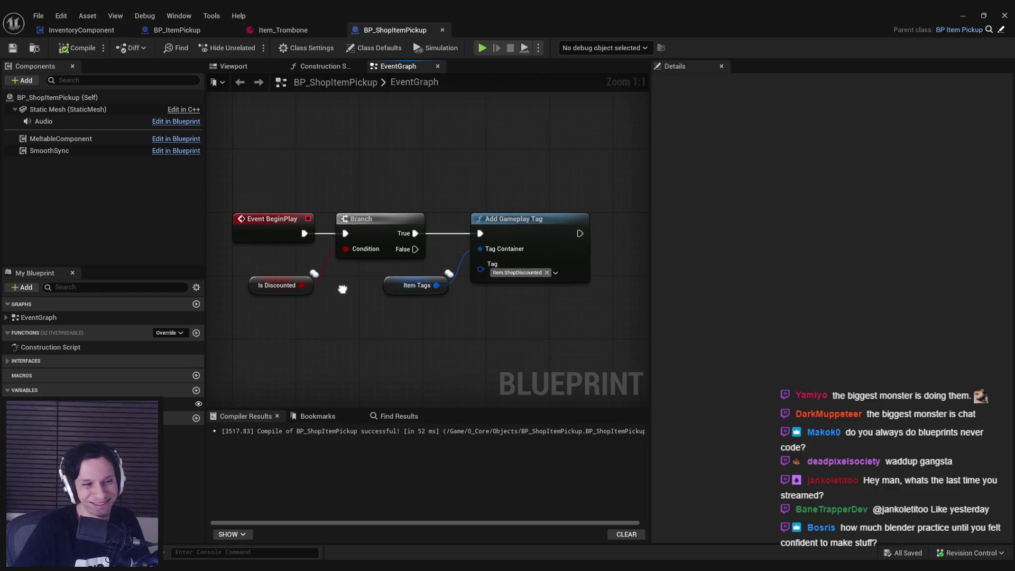
{"action": "scroll", "coordinate": [365, 296], "scroll_direction": "down", "scroll_amount": 2}
{"action": "left_click_drag", "start_coordinate": [379, 234], "coordinate": [386, 233]}
{"action": "left_click", "coordinate": [370, 300]}
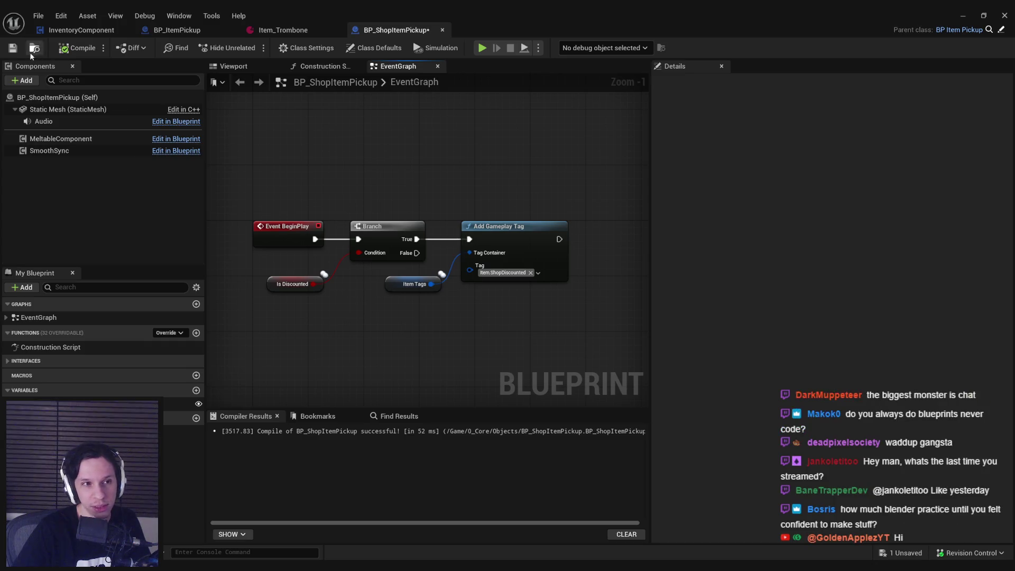
{"action": "left_click", "coordinate": [14, 50]}
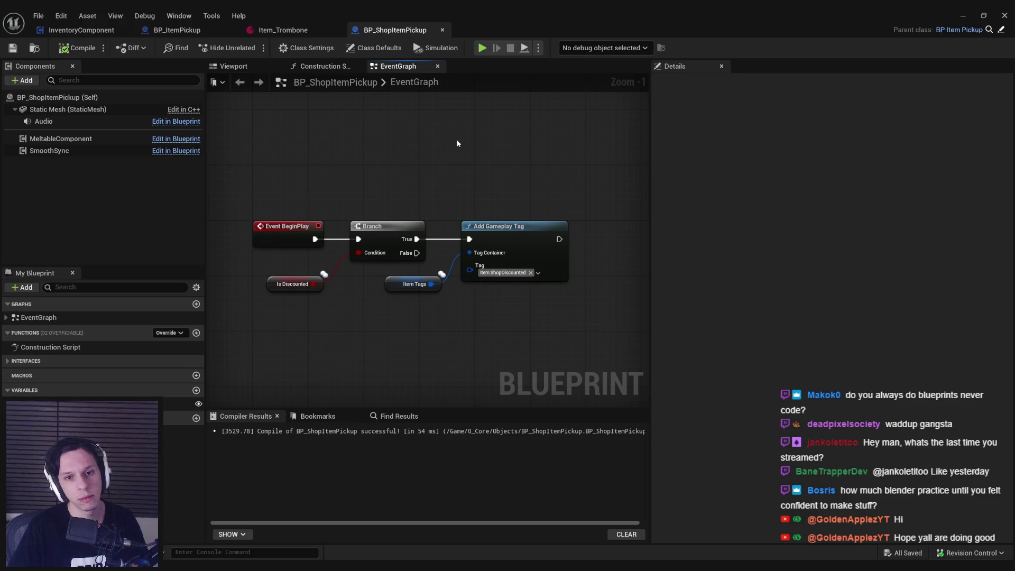
Move the Branch, tag and Item Tags nodes right together, save, and show class defaults.
{"action": "left_click_drag", "start_coordinate": [405, 170], "coordinate": [493, 307]}
{"action": "left_click_drag", "start_coordinate": [497, 227], "coordinate": [503, 227]}
{"action": "left_click", "coordinate": [220, 189]}
{"action": "left_click", "coordinate": [13, 48]}
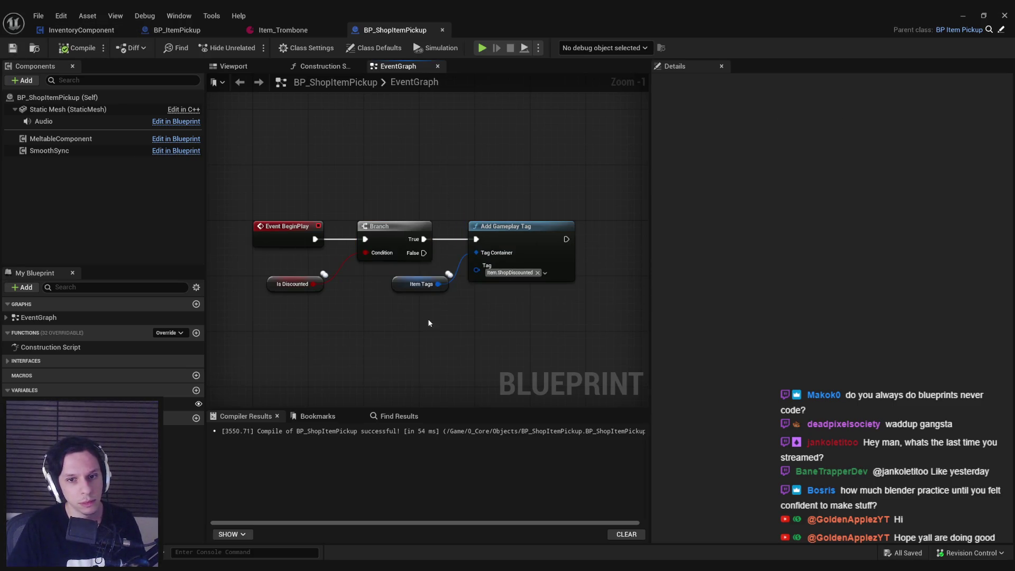
{"action": "scroll", "coordinate": [439, 296], "scroll_direction": "down", "scroll_amount": 2}
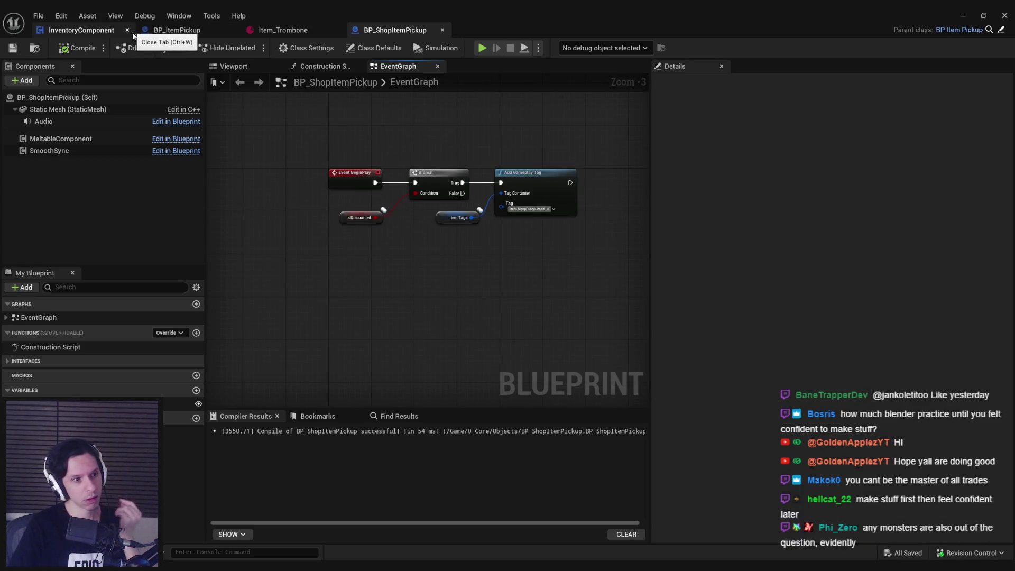
{"action": "left_click", "coordinate": [374, 47]}
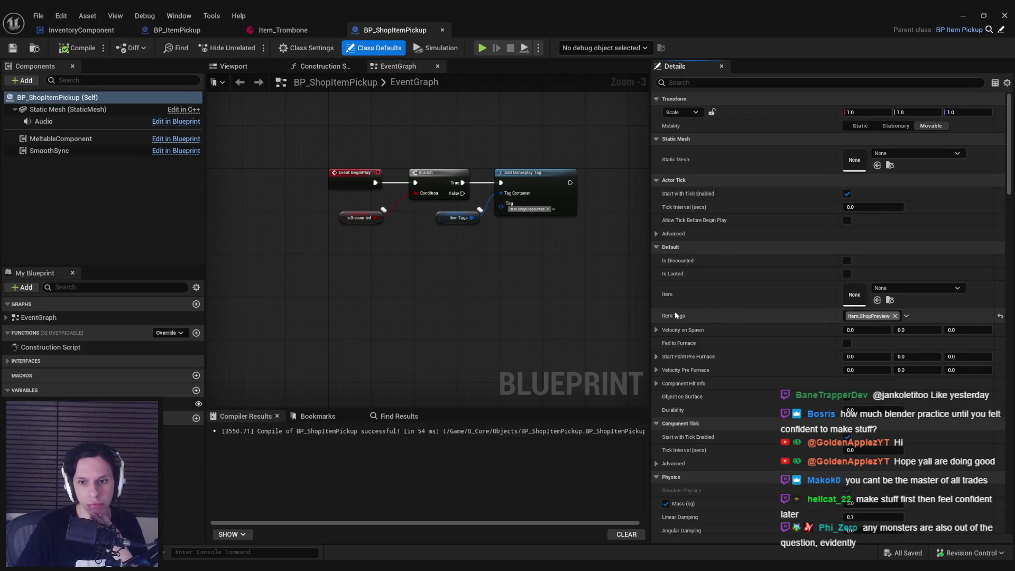
Return to BP_ShopItemPickup's EventGraph and clear Class Defaults from the Details panel.
{"action": "left_click_drag", "start_coordinate": [406, 275], "coordinate": [383, 280]}
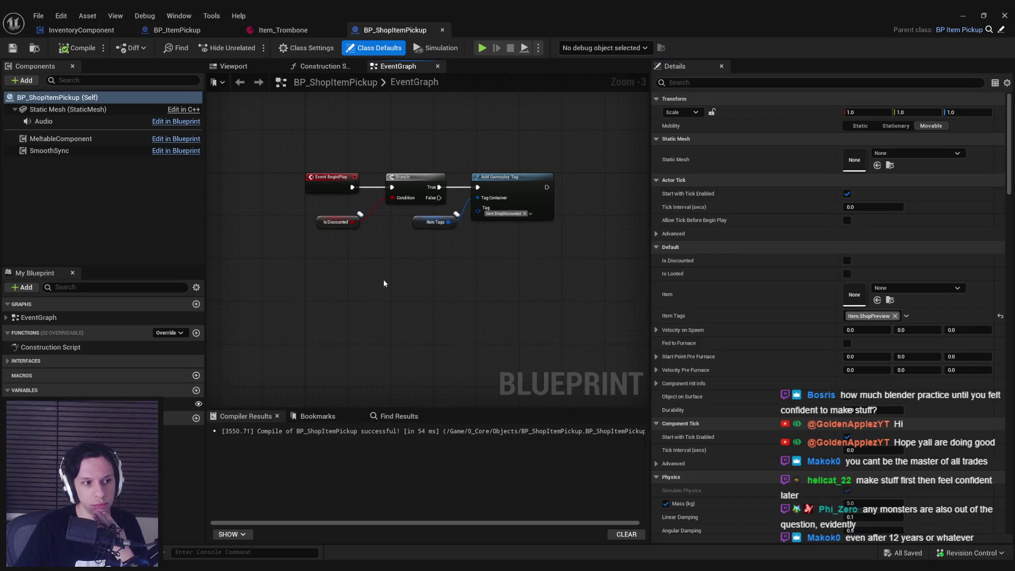
{"action": "left_click", "coordinate": [283, 30]}
{"action": "left_click", "coordinate": [337, 30]}
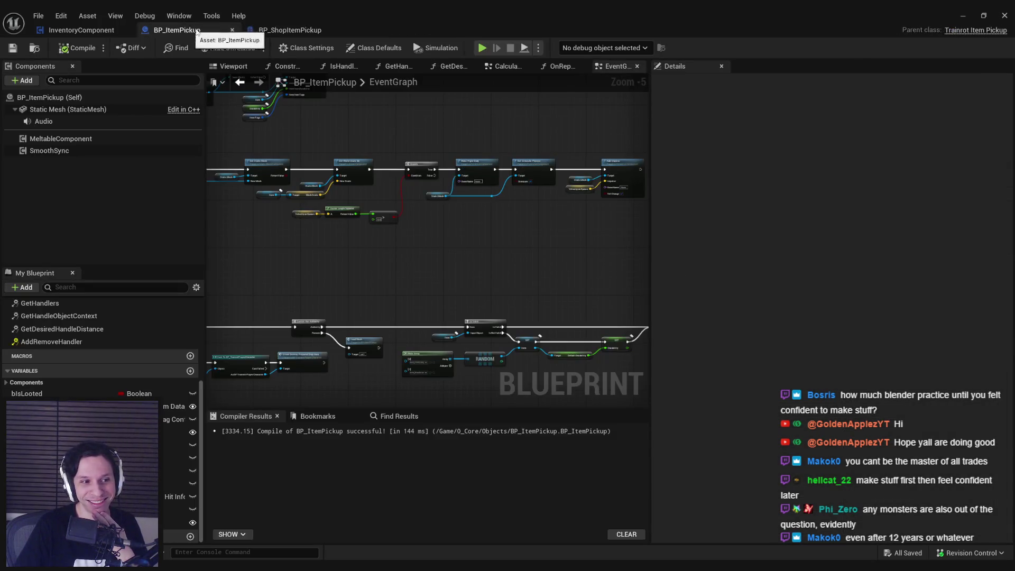
{"action": "left_click", "coordinate": [272, 32]}
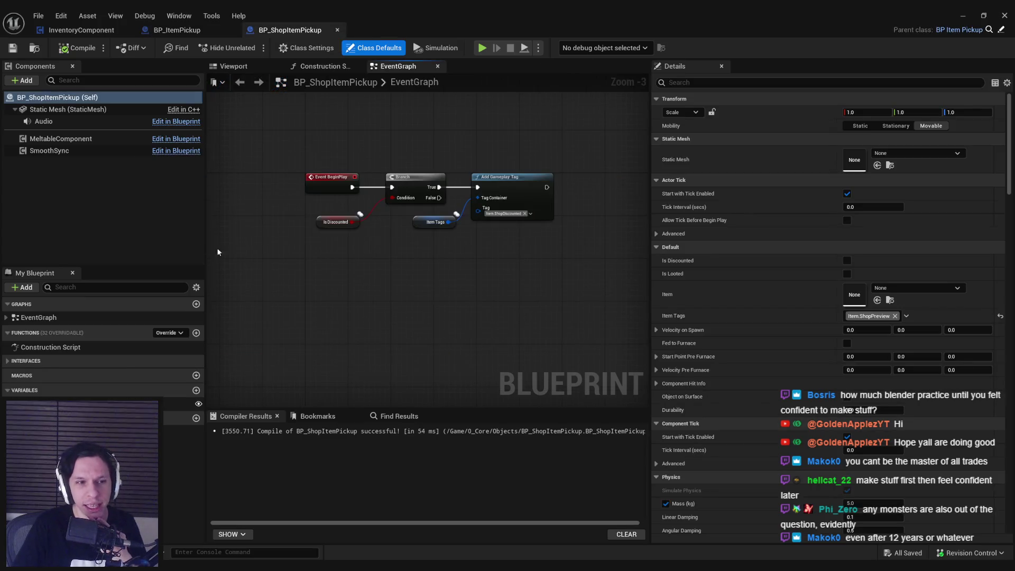
{"action": "left_click", "coordinate": [102, 196]}
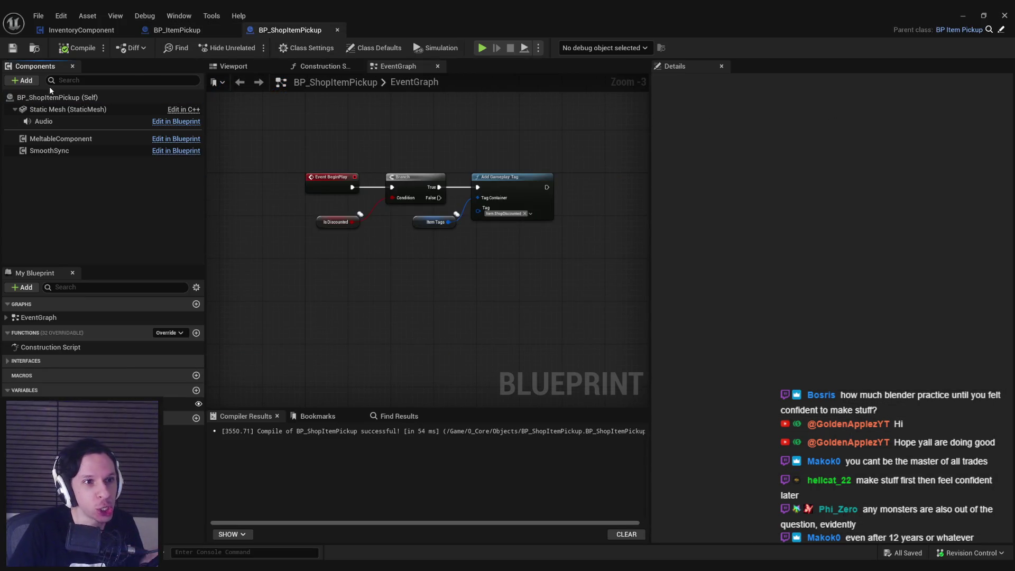
{"action": "left_click", "coordinate": [29, 82]}
{"action": "left_click", "coordinate": [31, 83]}
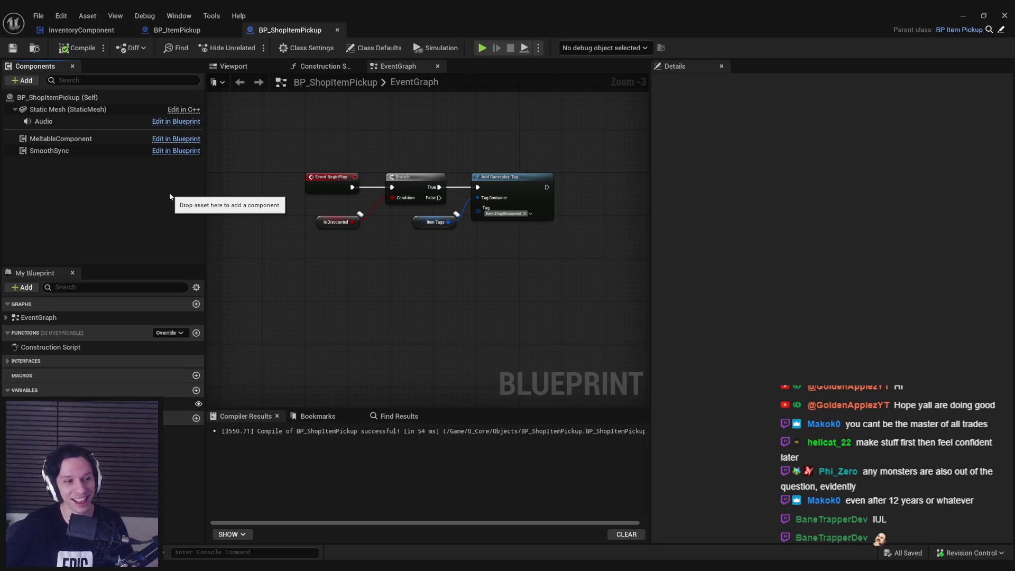
{"action": "key", "text": "Print"}
{"action": "left_click_drag", "start_coordinate": [235, 101], "coordinate": [756, 457]}
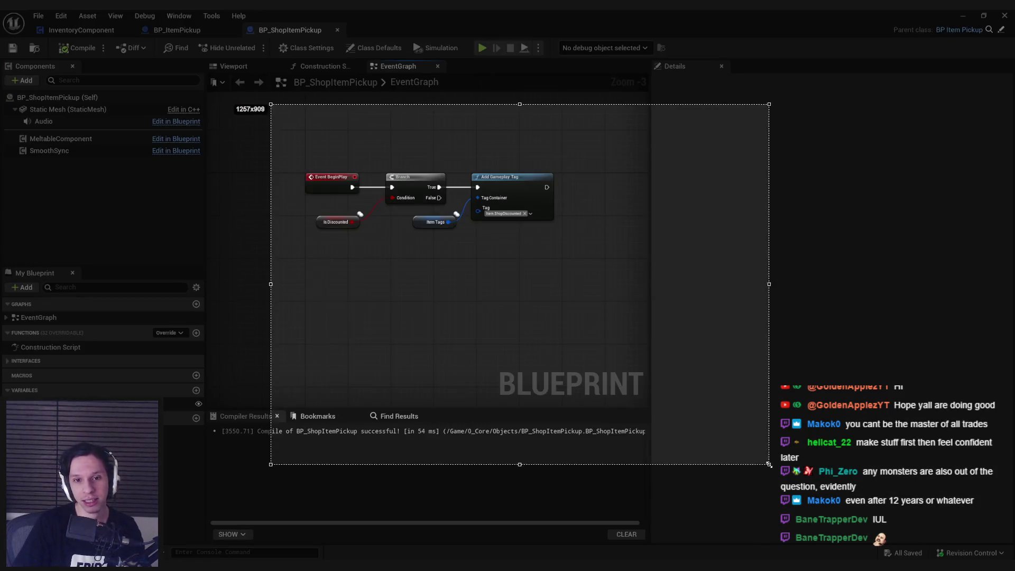
Draw a red branching sketch labelled 1, shop and FL over the graph, then dismiss it.
{"action": "left_click_drag", "start_coordinate": [491, 146], "coordinate": [491, 213]}
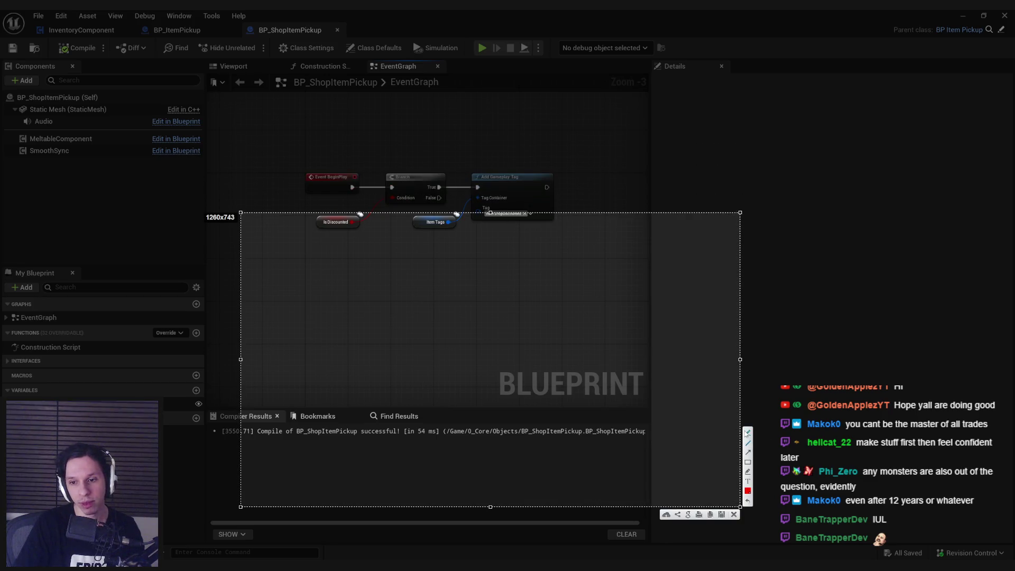
{"action": "mouse_move", "coordinate": [468, 268]}
{"action": "left_mouse_down"}
{"action": "mouse_move", "coordinate": [469, 282]}
{"action": "mouse_move", "coordinate": [464, 260]}
{"action": "mouse_move", "coordinate": [396, 287]}
{"action": "mouse_move", "coordinate": [394, 307]}
{"action": "left_mouse_up"}
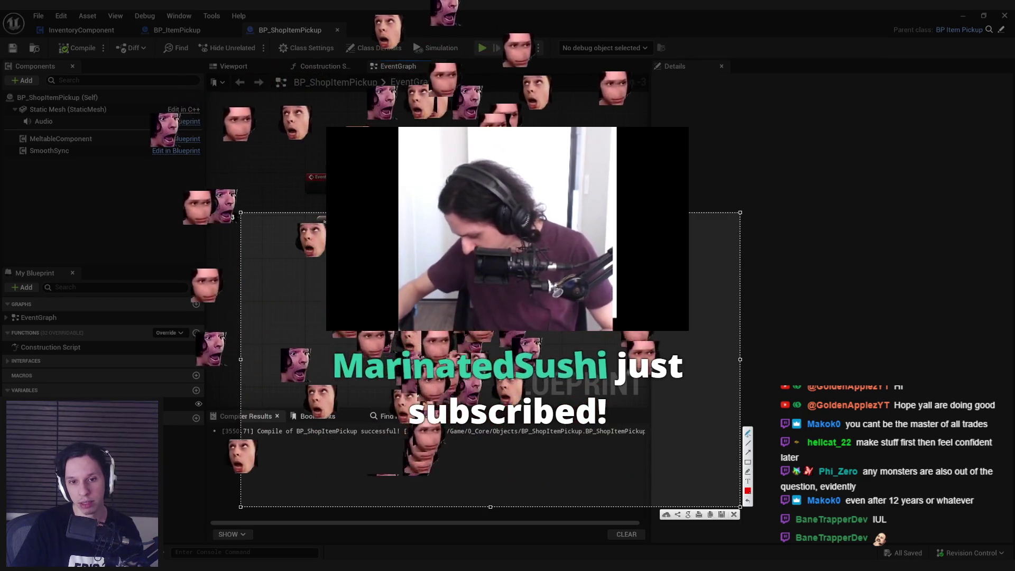
{"action": "mouse_move", "coordinate": [563, 280]}
{"action": "left_mouse_down"}
{"action": "mouse_move", "coordinate": [564, 305]}
{"action": "mouse_move", "coordinate": [667, 278]}
{"action": "mouse_move", "coordinate": [685, 298]}
{"action": "left_mouse_up"}
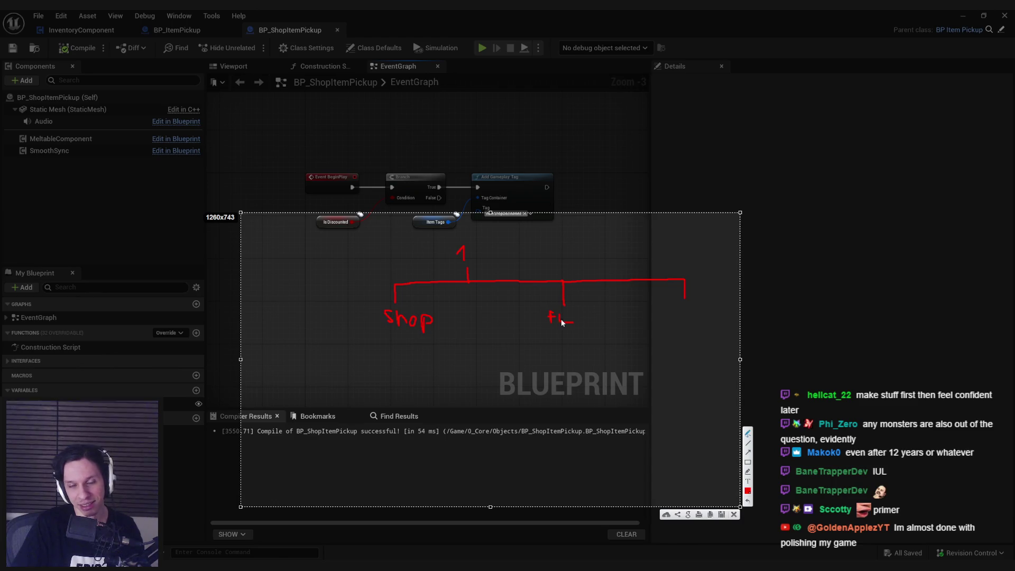
{"action": "key", "text": "Escape"}
{"action": "left_click_drag", "start_coordinate": [420, 333], "coordinate": [396, 345]}
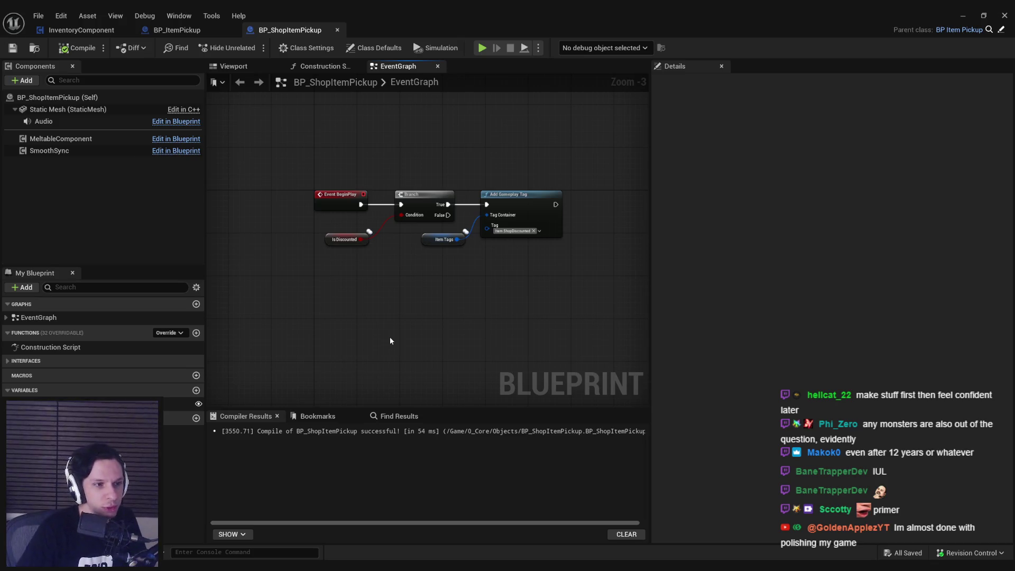
Compare the parent BP_ItemPickup graph with BP_ShopItemPickup's graph, flipping between them twice.
{"action": "scroll", "coordinate": [401, 211], "scroll_direction": "up", "scroll_amount": 2}
{"action": "scroll", "coordinate": [397, 222], "scroll_direction": "up", "scroll_amount": 1}
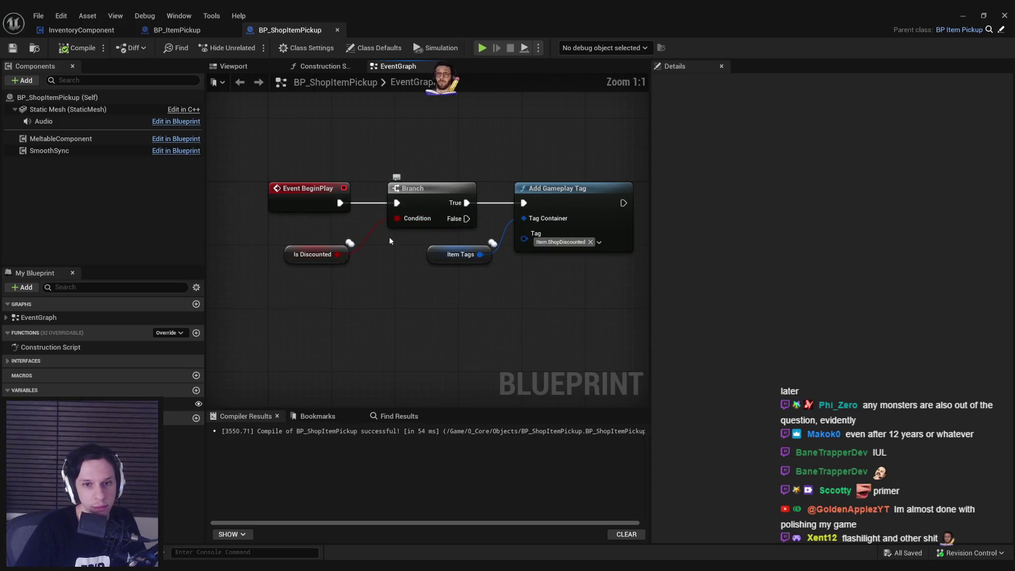
{"action": "scroll", "coordinate": [388, 249], "scroll_direction": "down", "scroll_amount": 1}
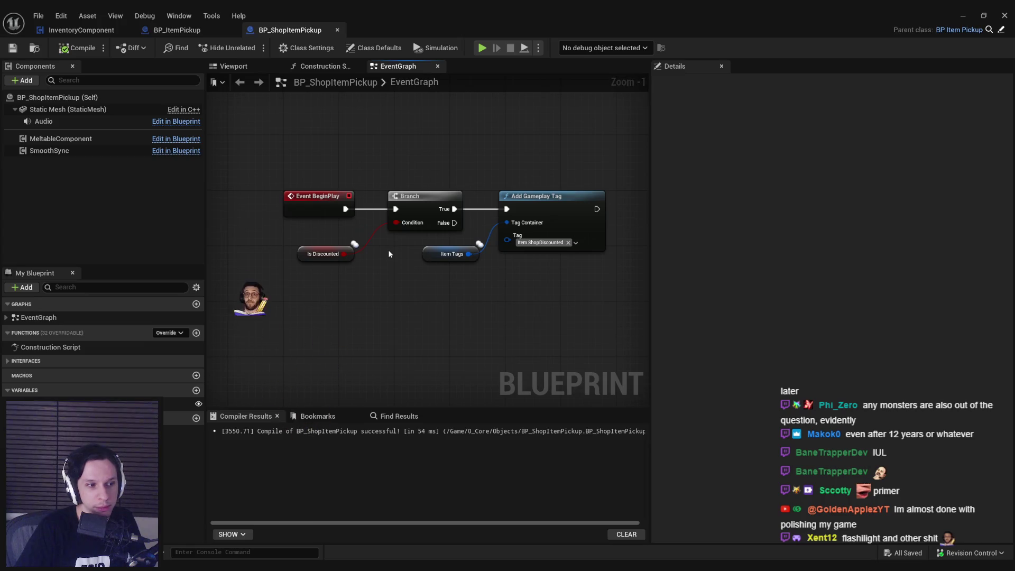
{"action": "left_click", "coordinate": [218, 30]}
{"action": "left_click", "coordinate": [290, 31]}
{"action": "left_click", "coordinate": [211, 31]}
{"action": "left_click", "coordinate": [309, 30]}
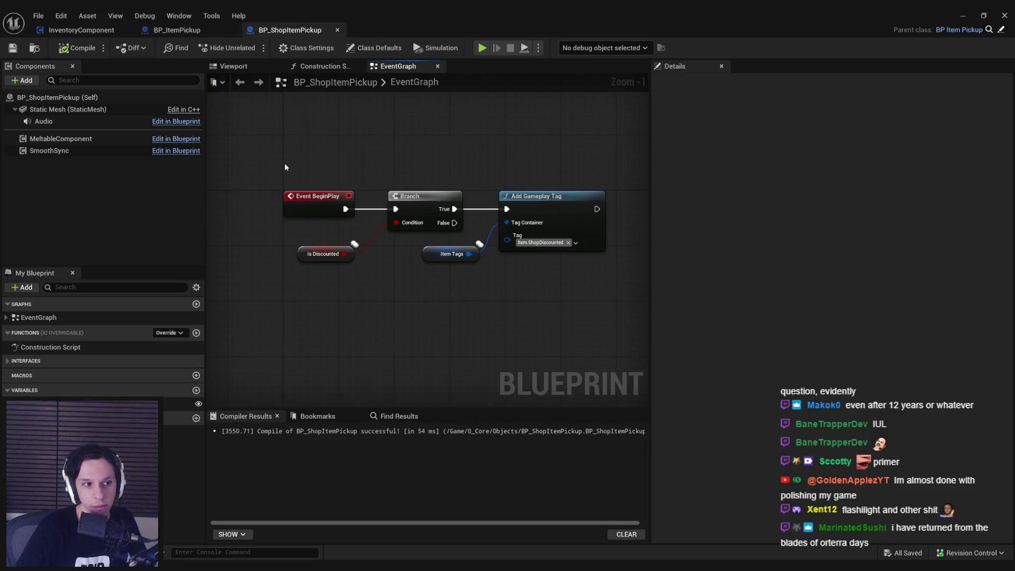
Select the Item Tags getter node and move it slightly left.
{"action": "scroll", "coordinate": [317, 193], "scroll_direction": "down", "scroll_amount": 2}
{"action": "scroll", "coordinate": [327, 212], "scroll_direction": "up", "scroll_amount": 1}
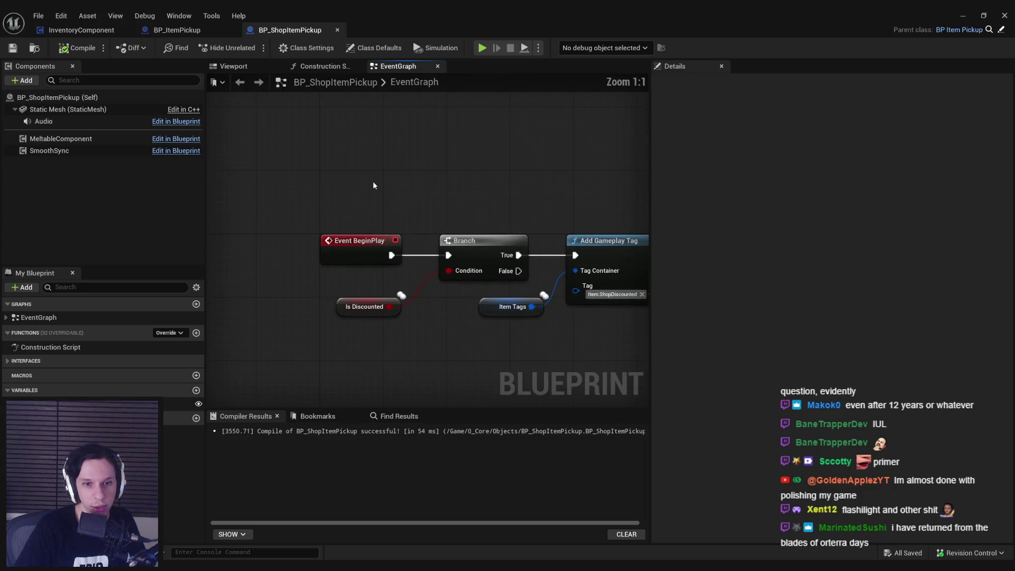
{"action": "scroll", "coordinate": [370, 184], "scroll_direction": "up", "scroll_amount": 1}
{"action": "scroll", "coordinate": [365, 185], "scroll_direction": "down", "scroll_amount": 1}
{"action": "scroll", "coordinate": [363, 185], "scroll_direction": "up", "scroll_amount": 1}
{"action": "scroll", "coordinate": [363, 186], "scroll_direction": "up", "scroll_amount": 1}
{"action": "scroll", "coordinate": [364, 188], "scroll_direction": "down", "scroll_amount": 2}
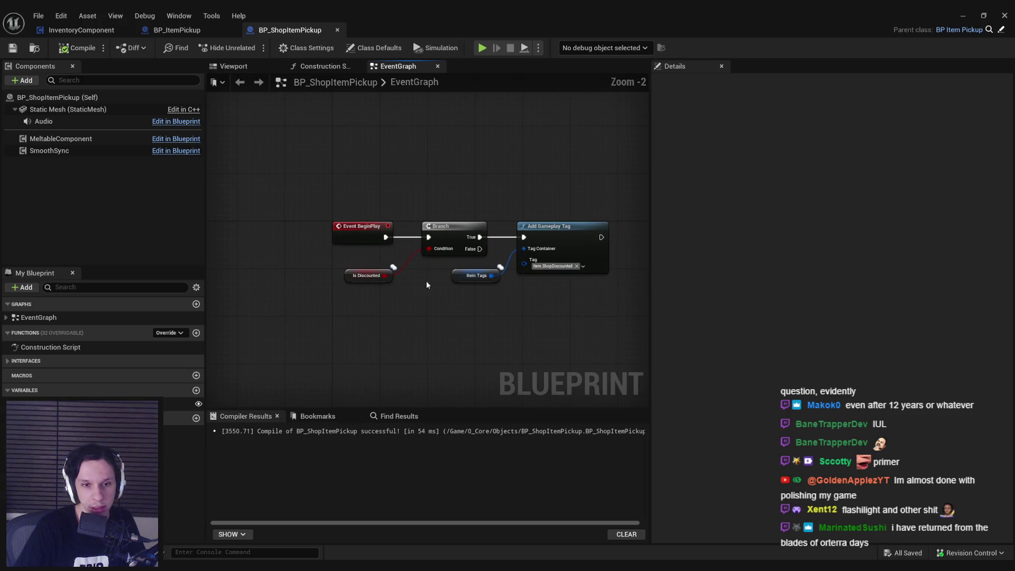
{"action": "scroll", "coordinate": [423, 291], "scroll_direction": "up", "scroll_amount": 2}
{"action": "scroll", "coordinate": [392, 252], "scroll_direction": "down", "scroll_amount": 2}
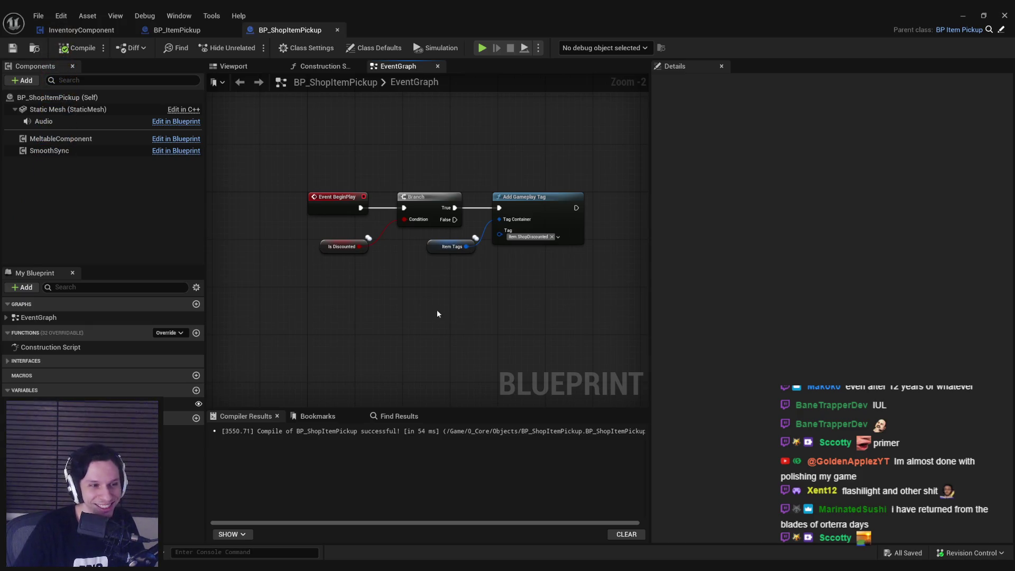
{"action": "scroll", "coordinate": [345, 270], "scroll_direction": "up", "scroll_amount": 2}
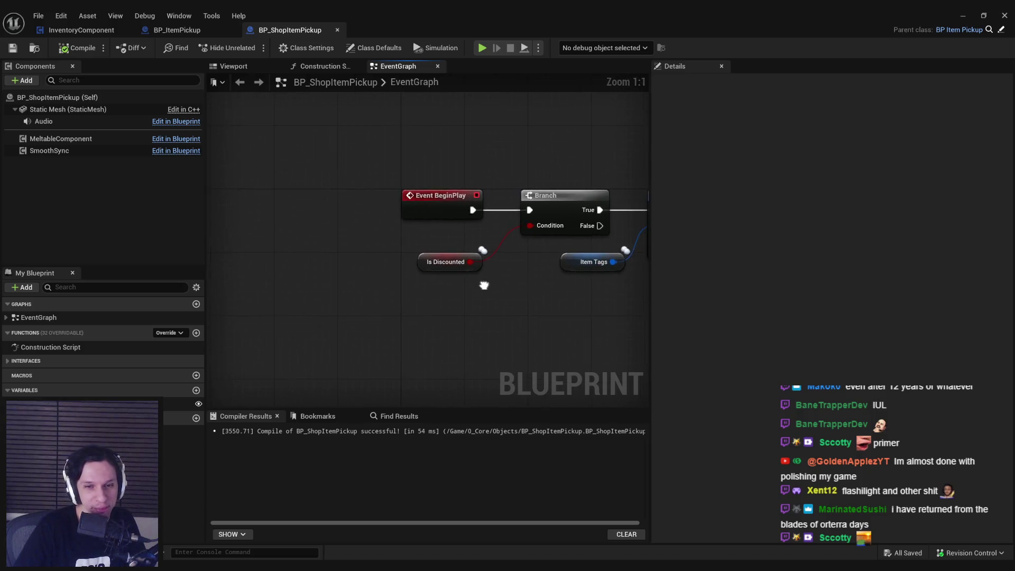
{"action": "scroll", "coordinate": [309, 235], "scroll_direction": "down", "scroll_amount": 2}
{"action": "scroll", "coordinate": [378, 210], "scroll_direction": "up", "scroll_amount": 3}
{"action": "left_click", "coordinate": [468, 244]}
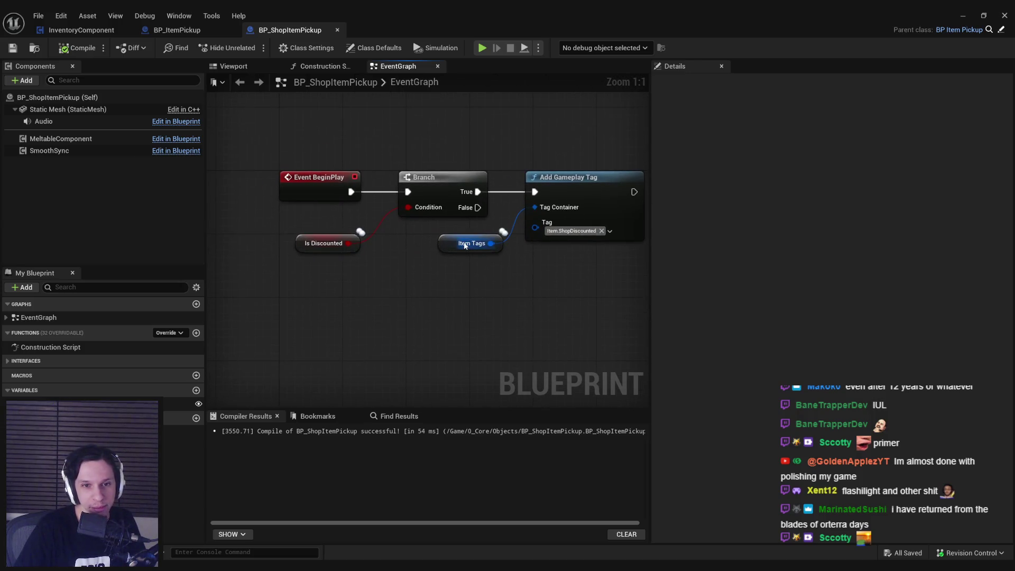
{"action": "left_click", "coordinate": [483, 274]}
{"action": "left_click_drag", "start_coordinate": [458, 253], "coordinate": [442, 253]}
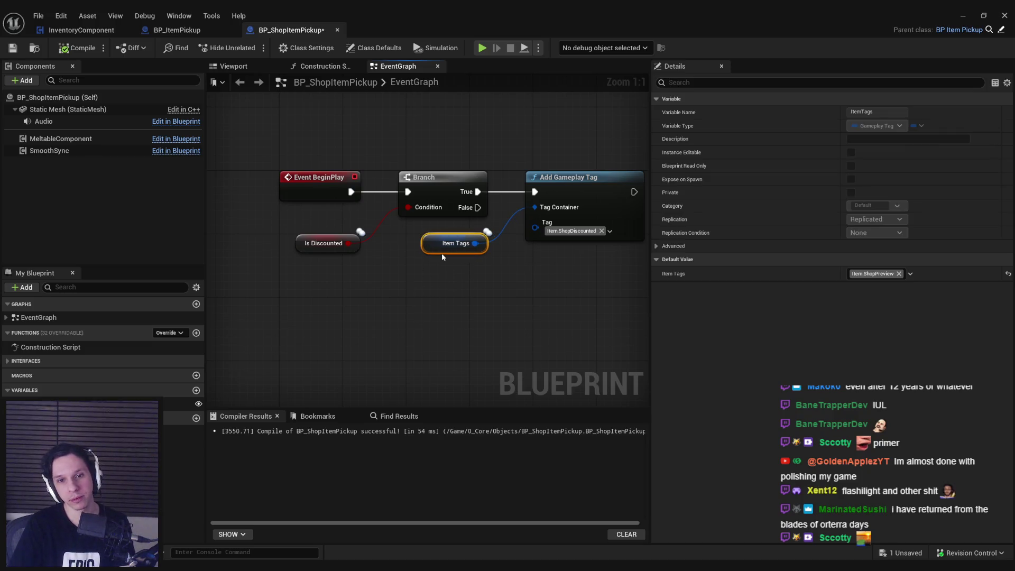
Save BP_ShopItemPickup with the Item Tags layout tweak, then switch to the browser.
{"action": "left_click", "coordinate": [481, 279]}
{"action": "left_click", "coordinate": [12, 48]}
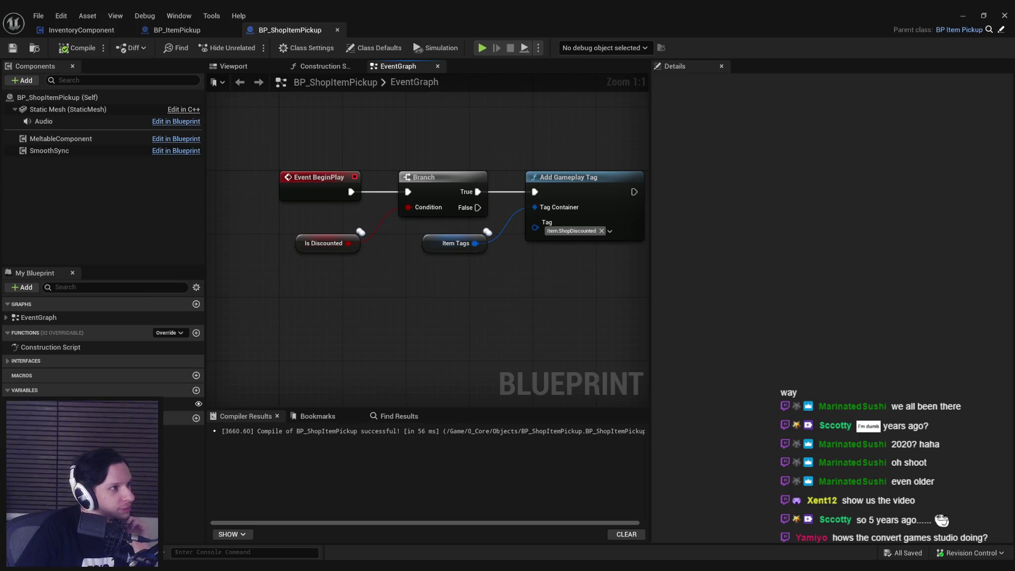
{"action": "key", "text": "alt+Tab"}
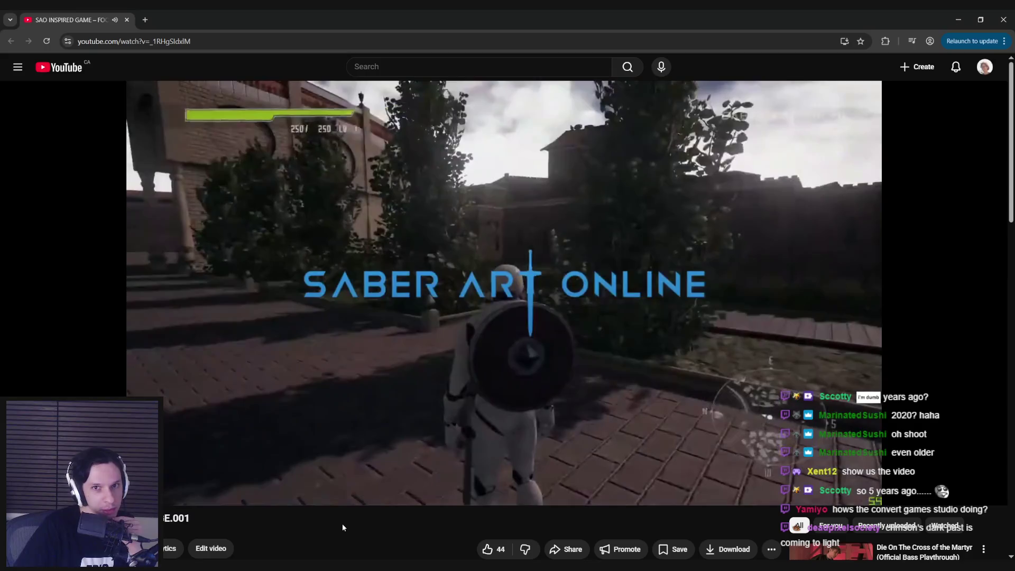
Expand the SAO INSPIRED GAME — FOOTAGE.001 description and jump past the 0:43 mark.
{"action": "scroll", "coordinate": [342, 524], "scroll_direction": "down", "scroll_amount": 2}
{"action": "left_click", "coordinate": [318, 506]}
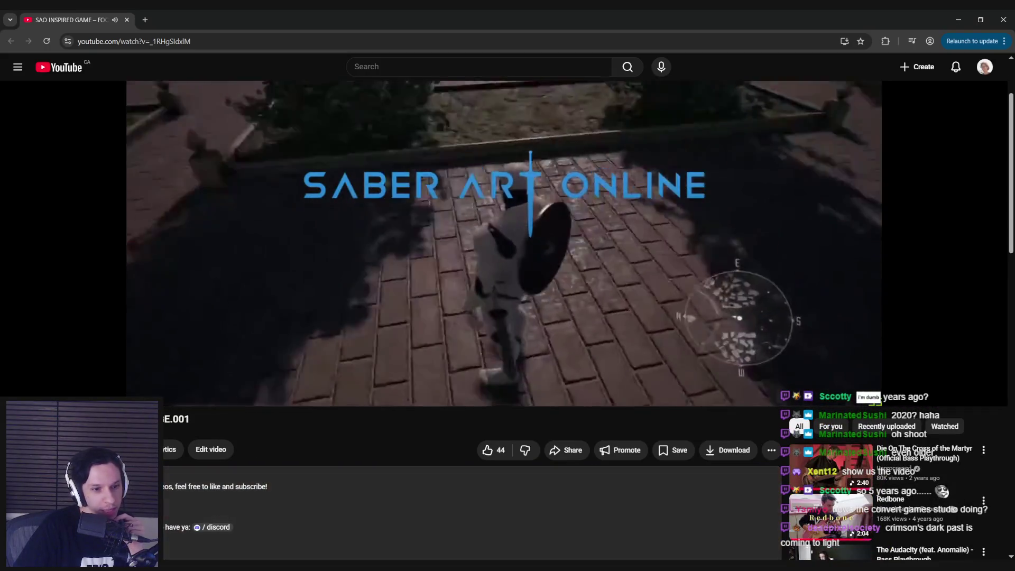
{"action": "scroll", "coordinate": [177, 480], "scroll_direction": "up", "scroll_amount": 2}
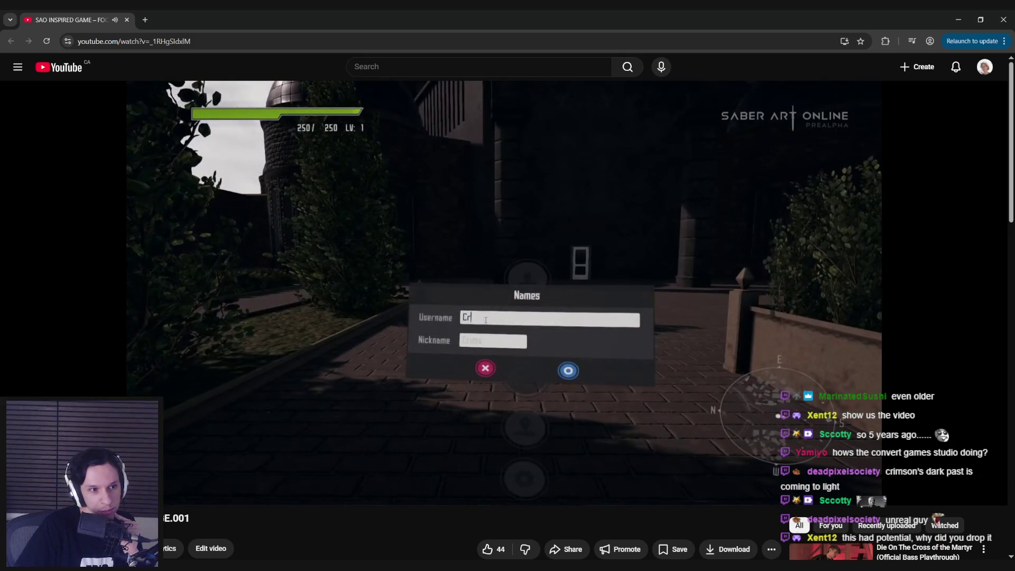
{"action": "scroll", "coordinate": [323, 446], "scroll_direction": "down", "scroll_amount": 1}
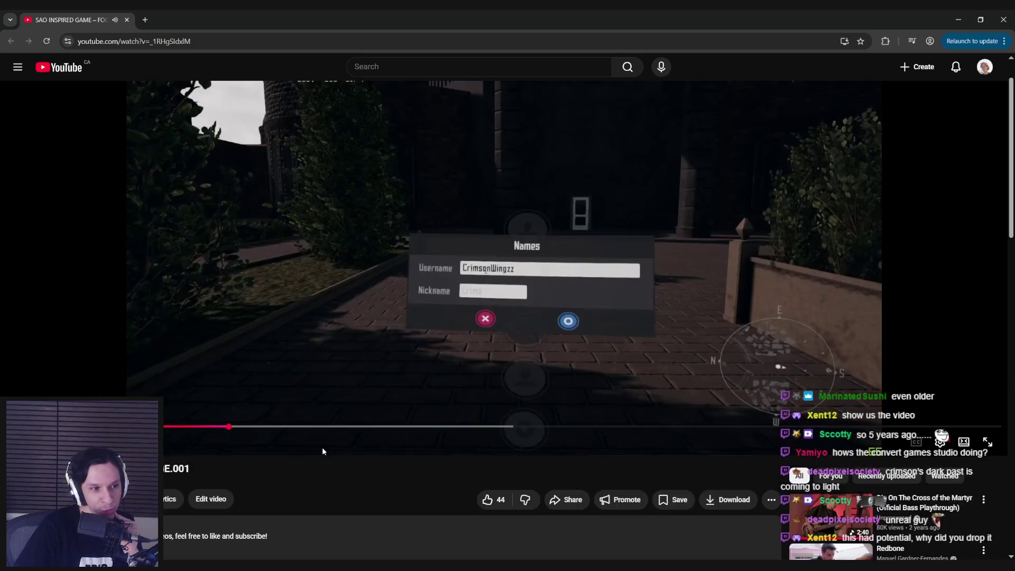
{"action": "scroll", "coordinate": [322, 447], "scroll_direction": "up", "scroll_amount": 1}
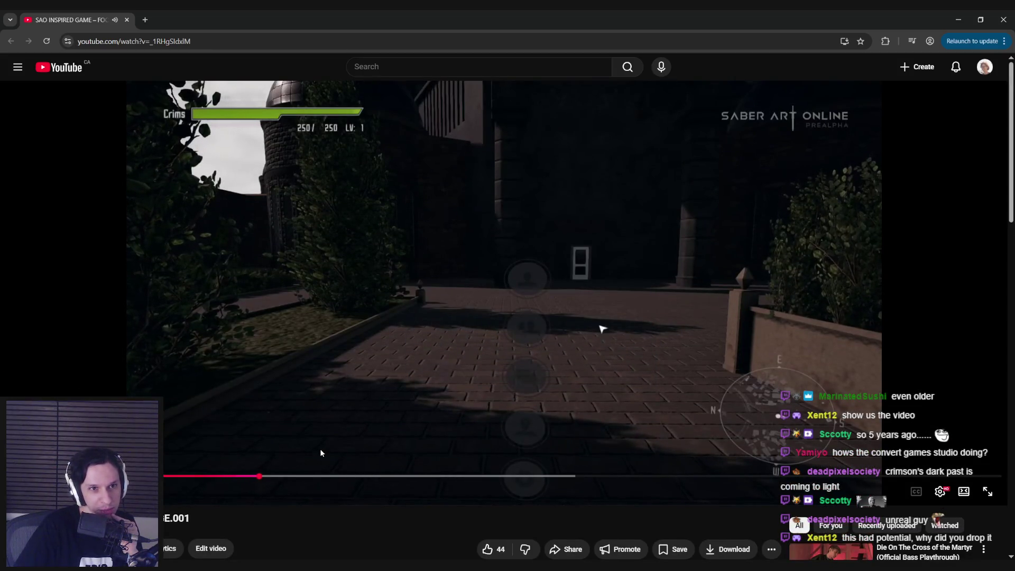
{"action": "scroll", "coordinate": [315, 496], "scroll_direction": "down", "scroll_amount": 4}
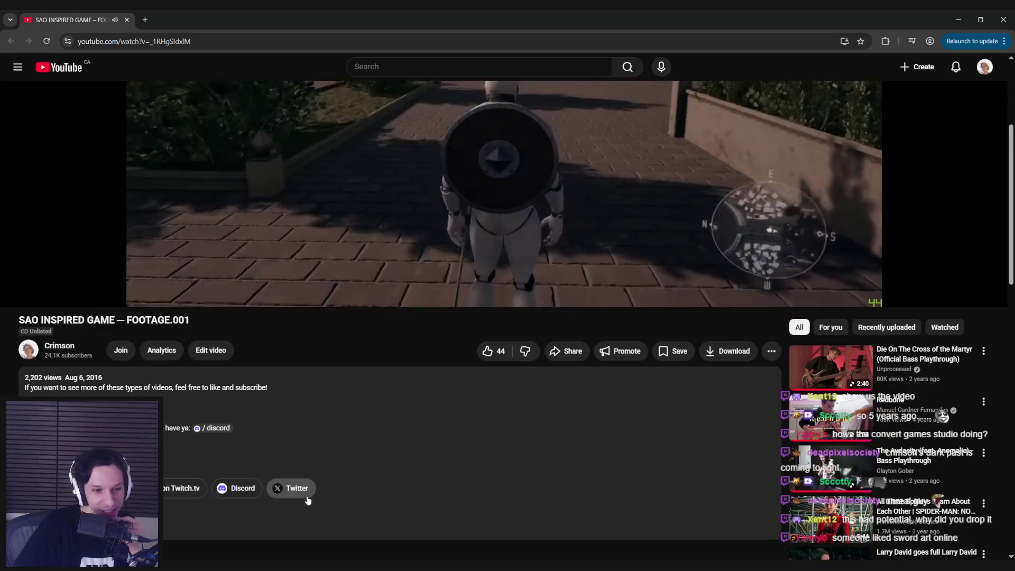
{"action": "scroll", "coordinate": [345, 465], "scroll_direction": "up", "scroll_amount": 2}
{"action": "scroll", "coordinate": [345, 466], "scroll_direction": "up", "scroll_amount": 2}
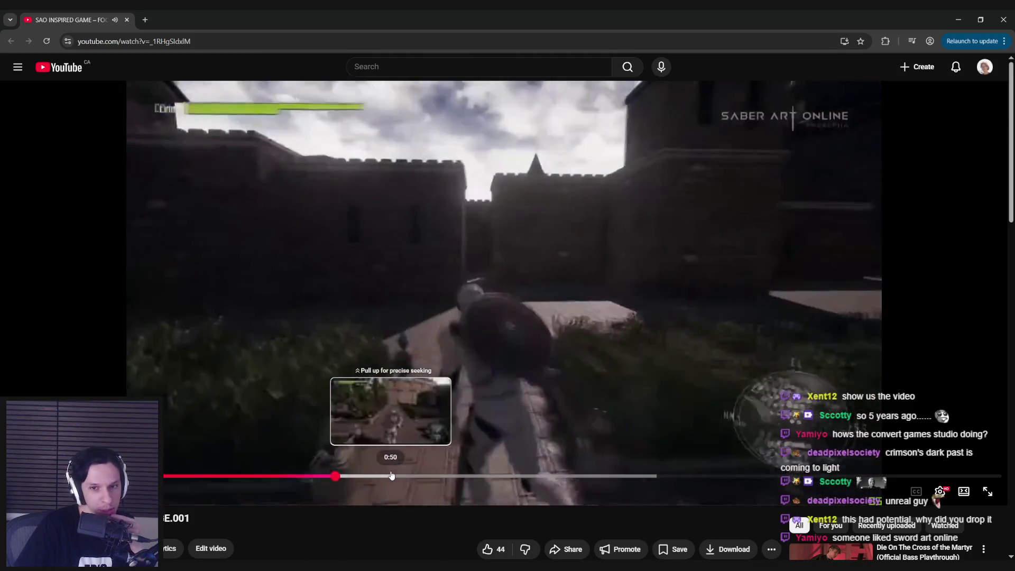
{"action": "scroll", "coordinate": [389, 475], "scroll_direction": "down", "scroll_amount": 3}
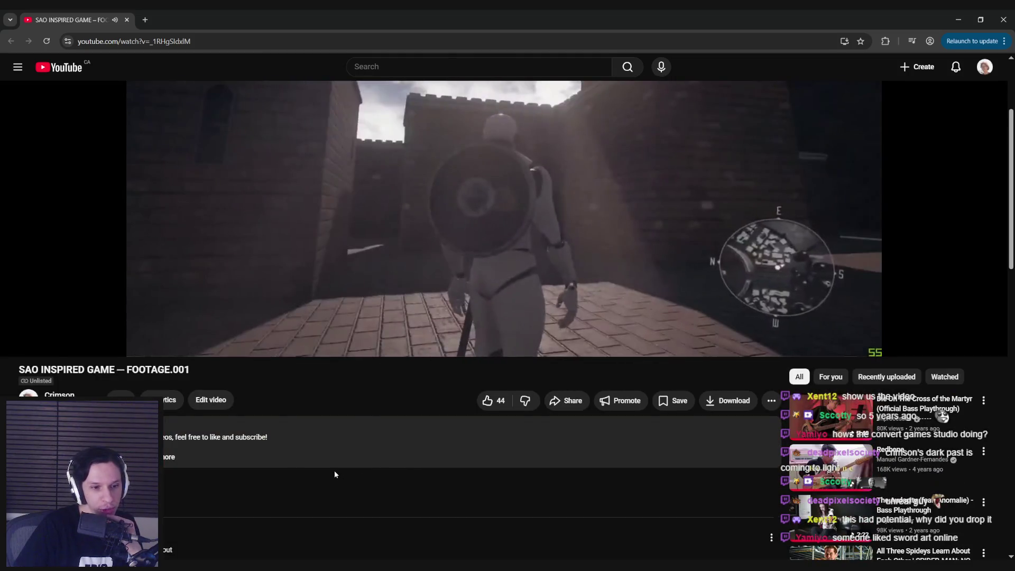
{"action": "scroll", "coordinate": [334, 471], "scroll_direction": "up", "scroll_amount": 3}
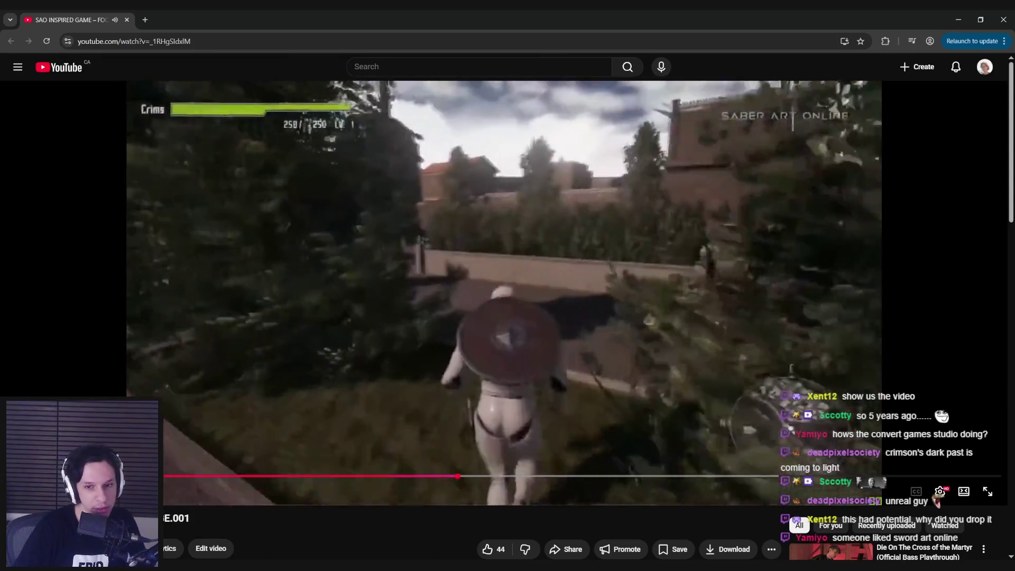
{"action": "left_click", "coordinate": [533, 477]}
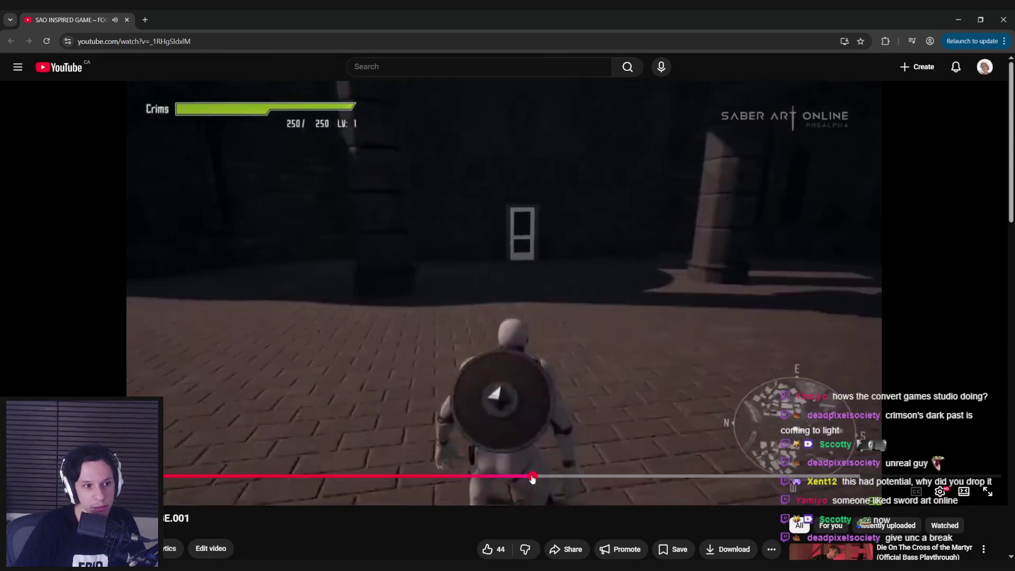
Skip the SAO footage a little ahead, pausing and resuming playback twice.
{"action": "left_click_drag", "start_coordinate": [532, 477], "coordinate": [724, 478]}
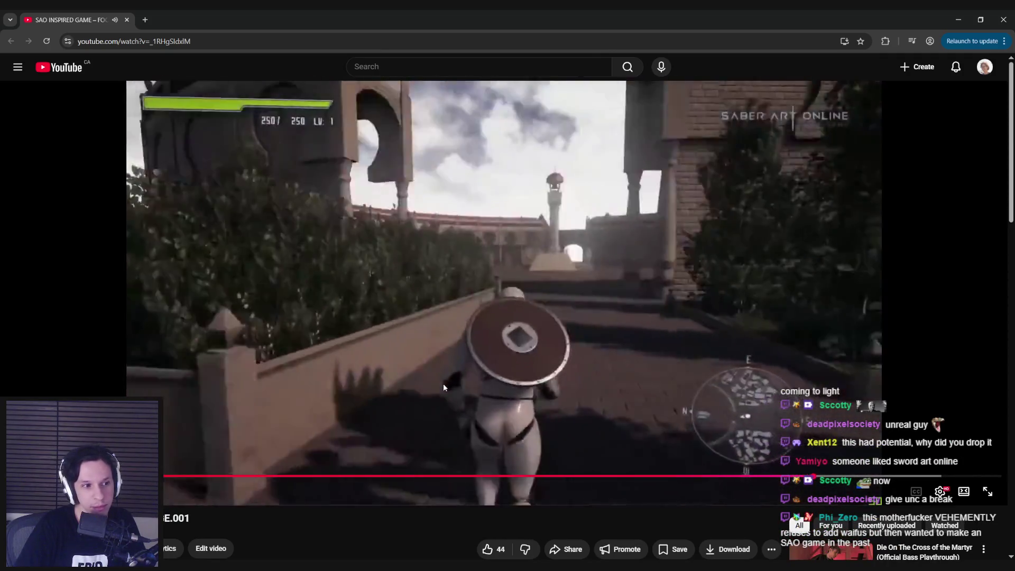
{"action": "left_click", "coordinate": [444, 387]}
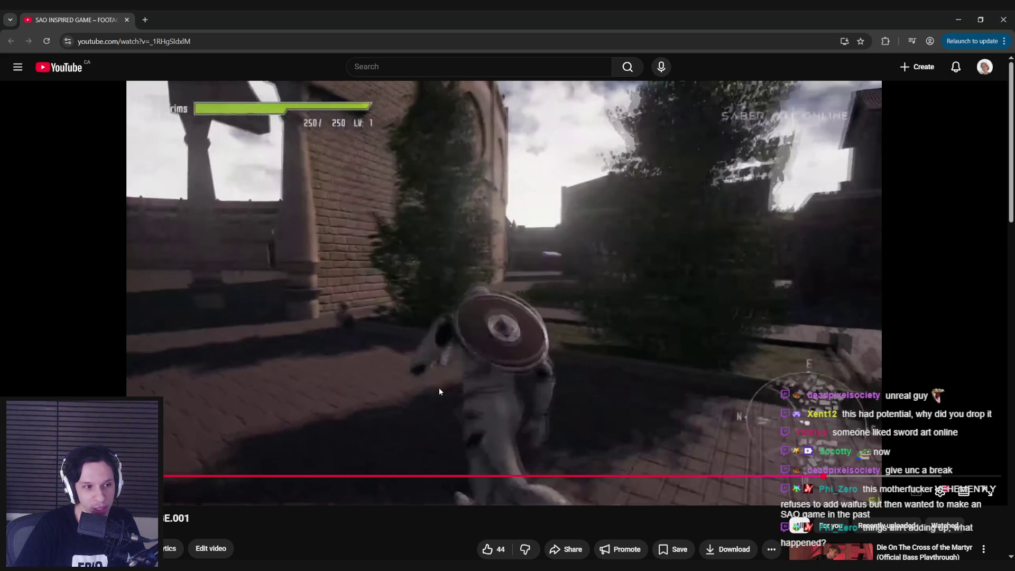
{"action": "left_click", "coordinate": [439, 389]}
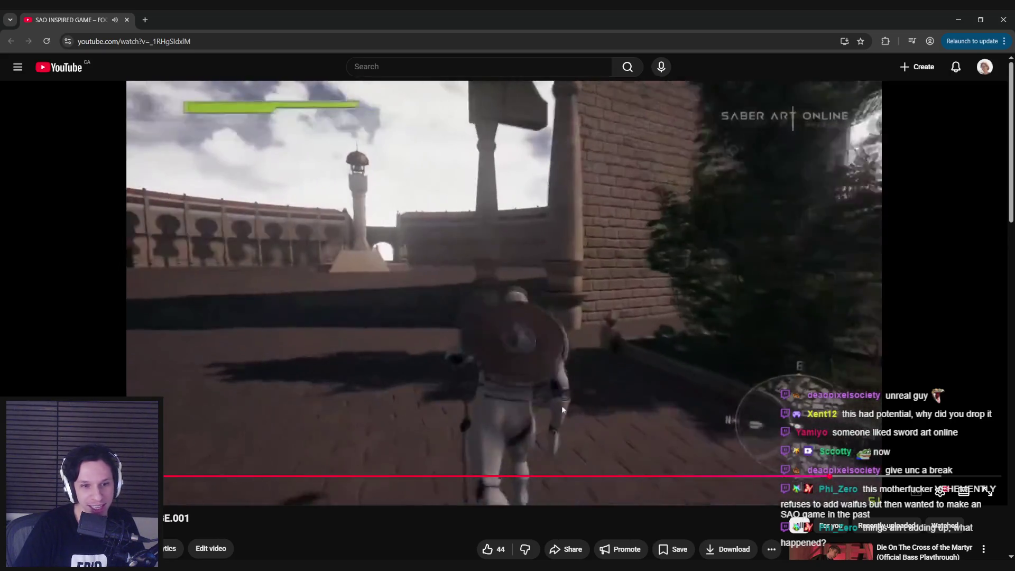
{"action": "left_click", "coordinate": [663, 405]}
{"action": "left_click", "coordinate": [630, 393]}
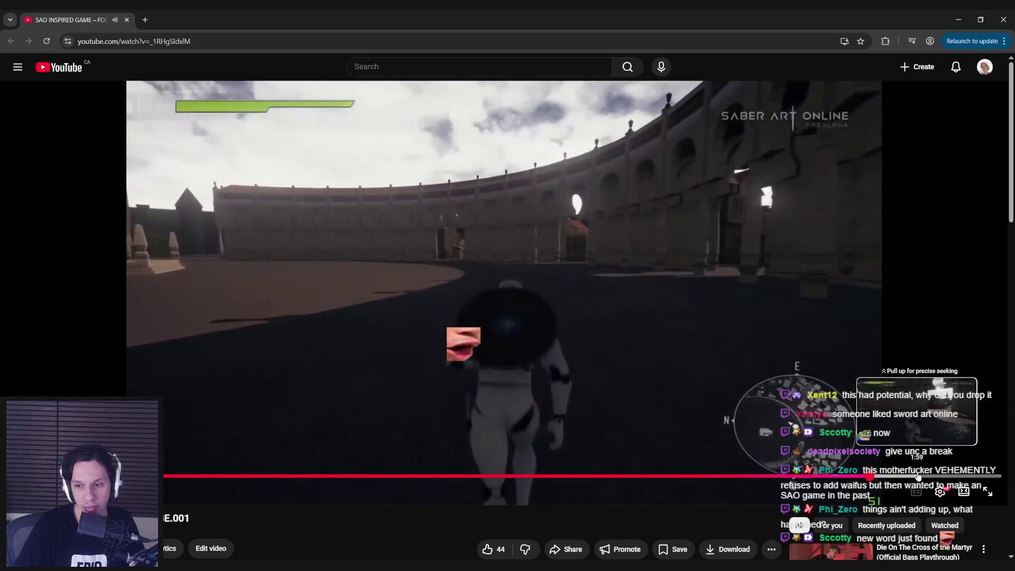
Jump the footage ahead to around 2:00–2:02.
{"action": "left_click", "coordinate": [923, 476]}
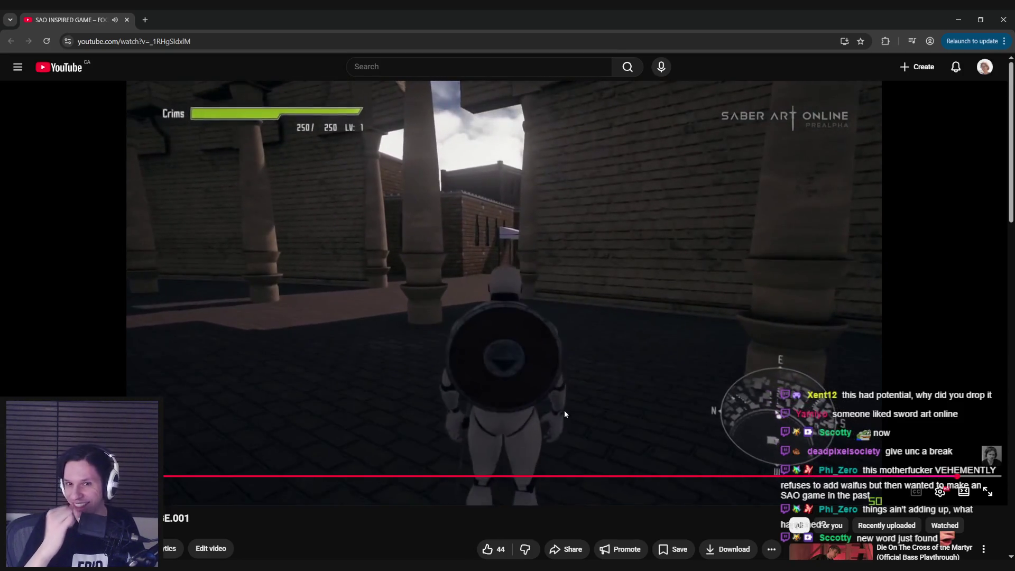
{"action": "left_click", "coordinate": [417, 207]}
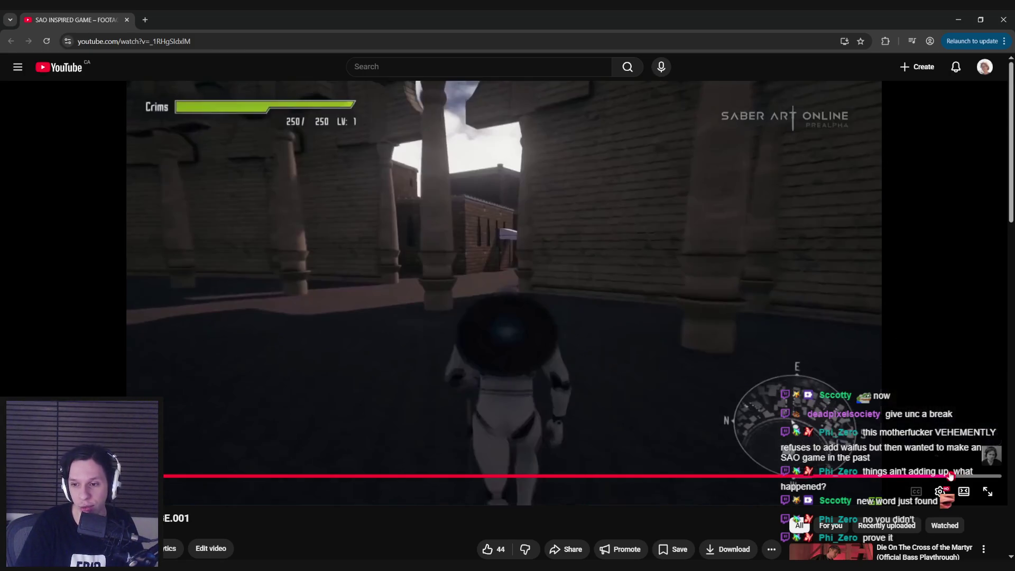
{"action": "left_click_drag", "start_coordinate": [954, 476], "coordinate": [841, 475]}
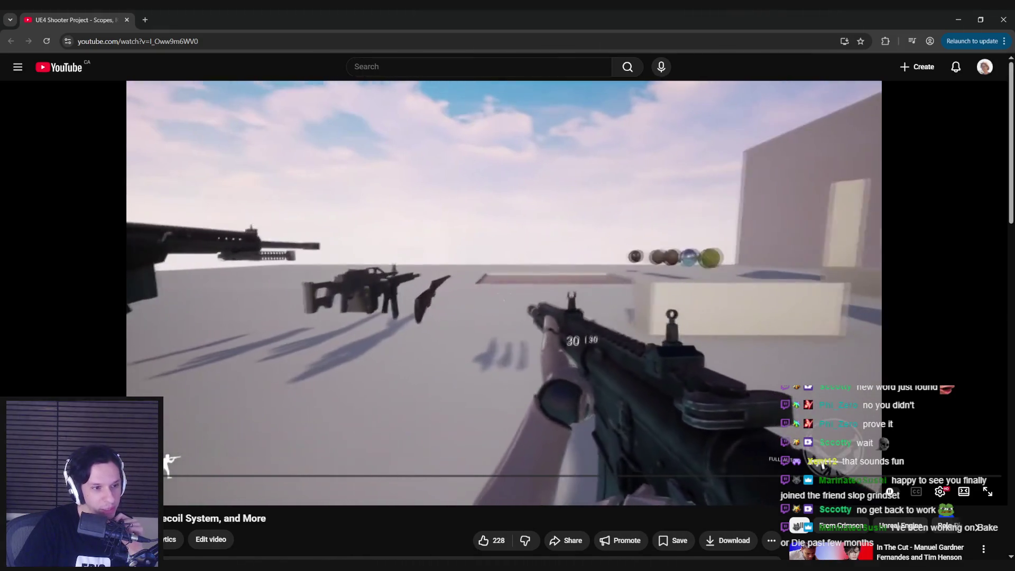
Scrub the shooter footage to about 0:30, then 1:00, toggling playback there.
{"action": "left_click_drag", "start_coordinate": [124, 476], "coordinate": [173, 472]}
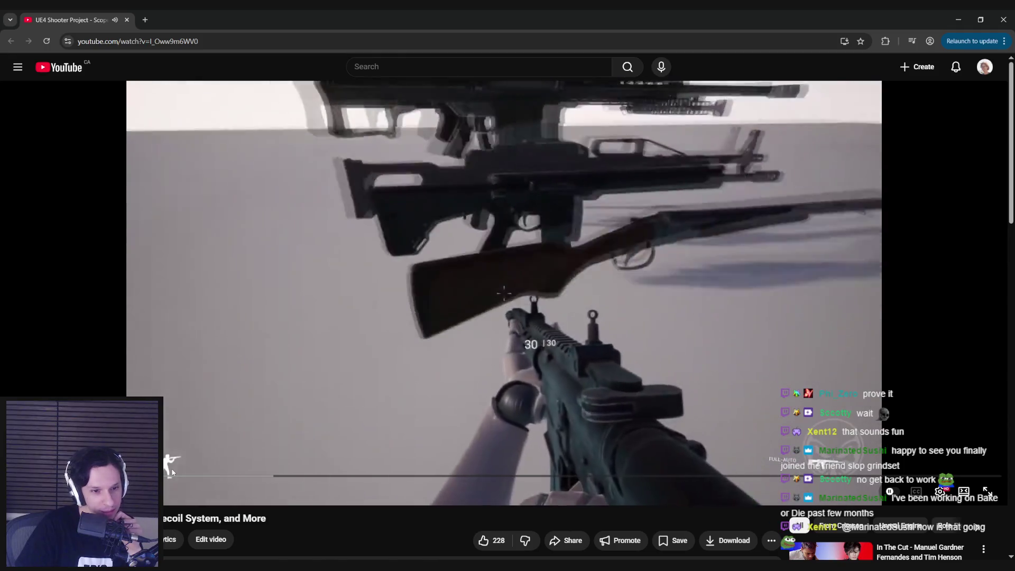
{"action": "left_click_drag", "start_coordinate": [173, 472], "coordinate": [235, 478]}
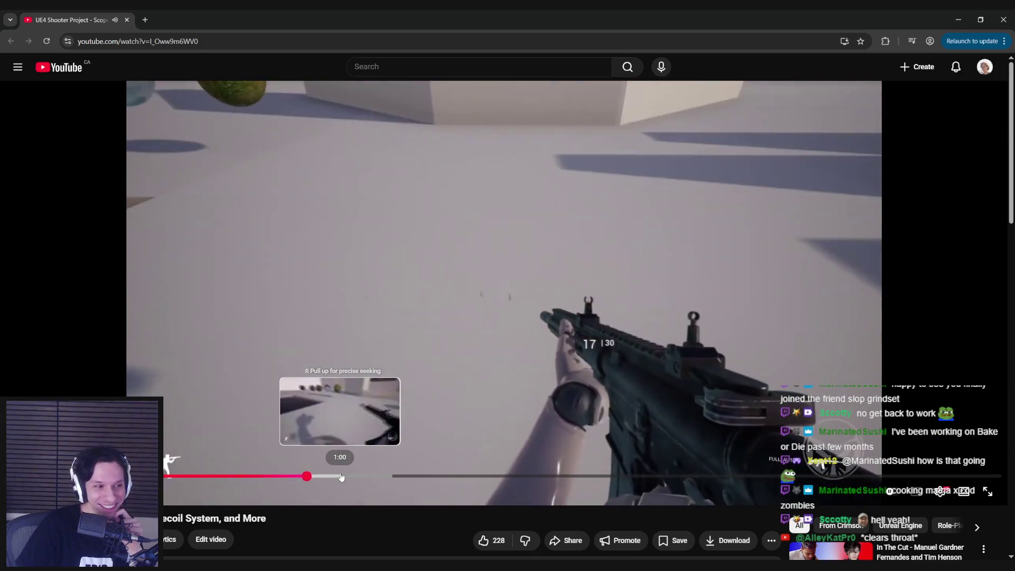
{"action": "left_click", "coordinate": [341, 477]}
{"action": "left_click", "coordinate": [326, 379]}
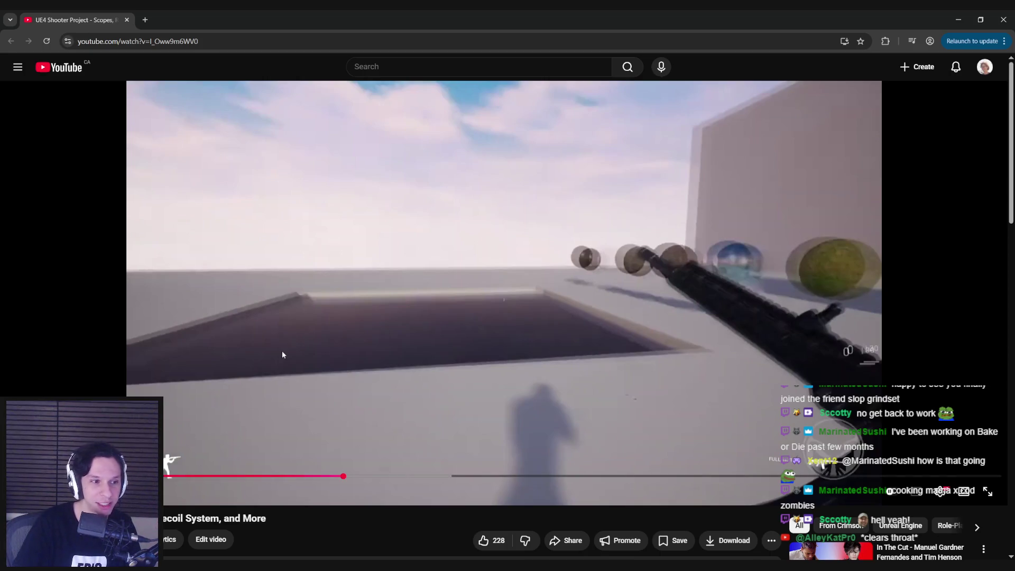
Scrub the shooter footage forward through 1:02, 1:42, 1:57 and 2:03.
{"action": "left_click_drag", "start_coordinate": [343, 476], "coordinate": [523, 478]}
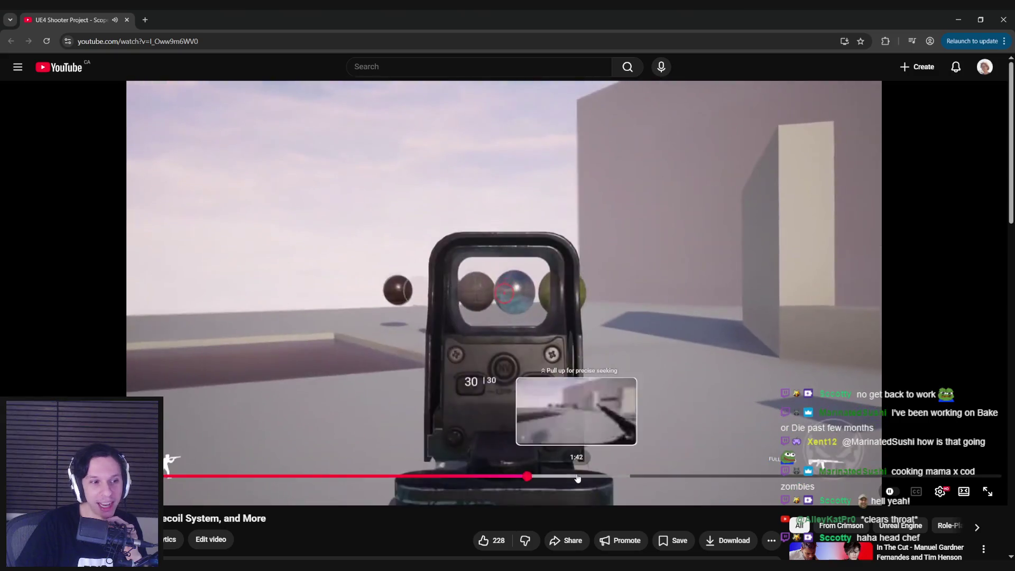
{"action": "left_click", "coordinate": [578, 478]}
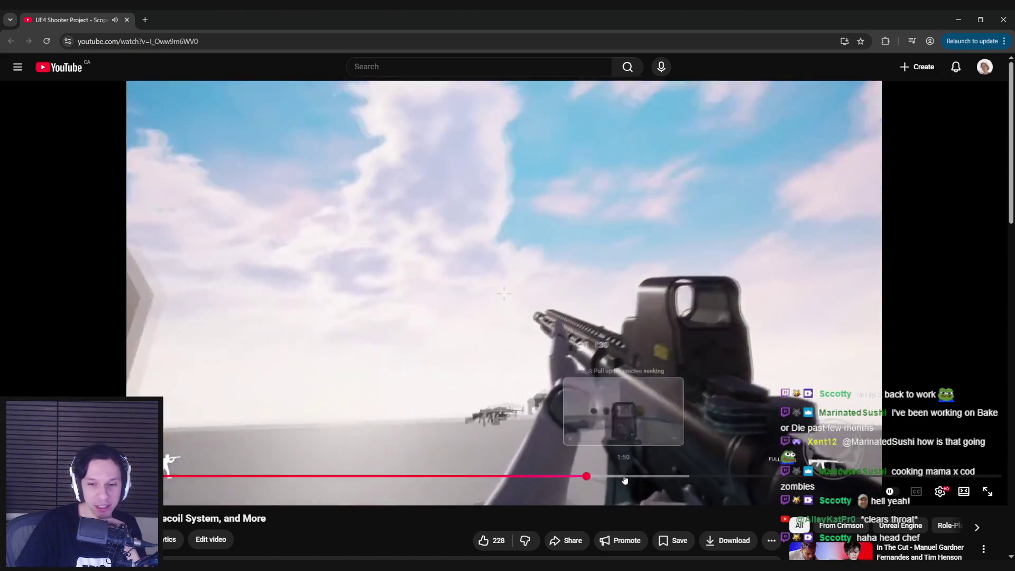
{"action": "left_click_drag", "start_coordinate": [624, 480], "coordinate": [660, 480]}
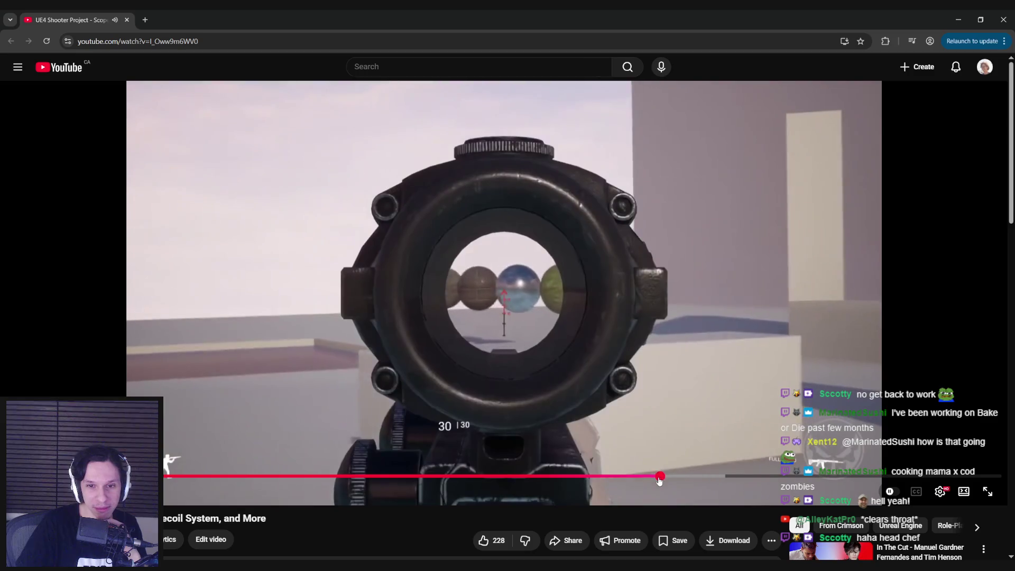
{"action": "left_click", "coordinate": [696, 480]}
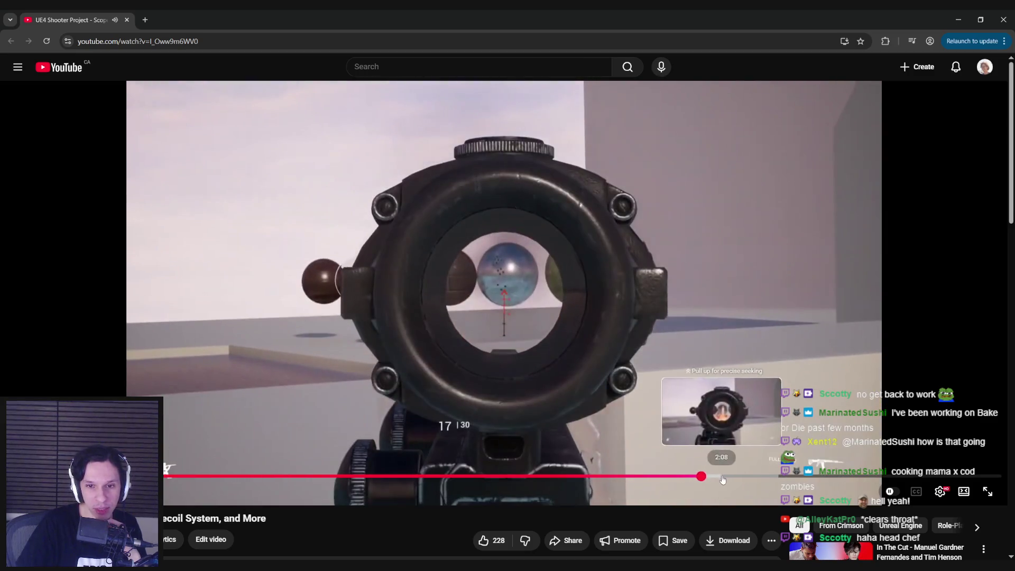
{"action": "scroll", "coordinate": [379, 354], "scroll_direction": "down", "scroll_amount": 5}
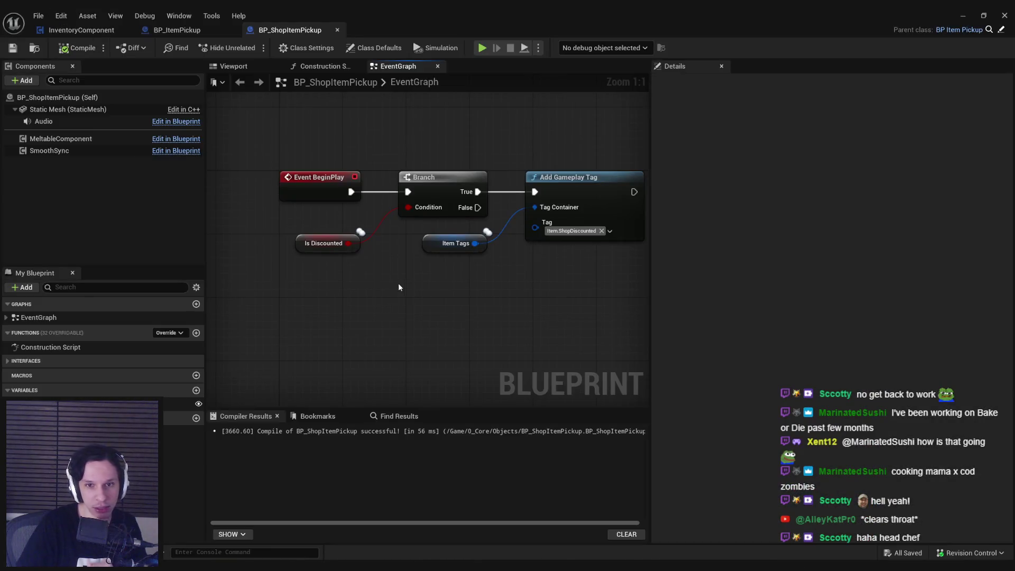
Pan the BeginPlay graph slightly, then bring the Steam store window up.
{"action": "left_click_drag", "start_coordinate": [400, 287], "coordinate": [391, 298]}
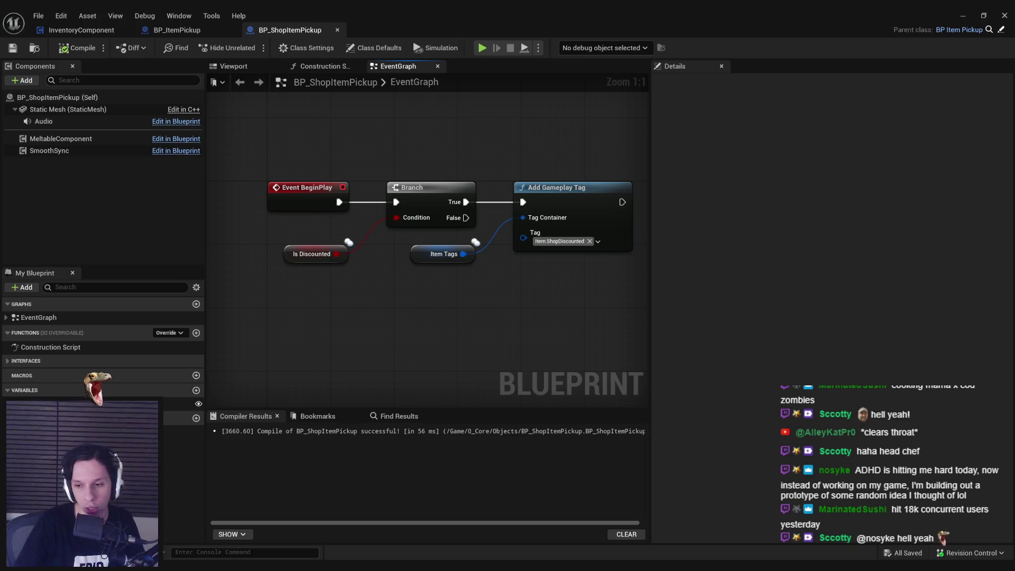
{"action": "left_click", "coordinate": [884, 517]}
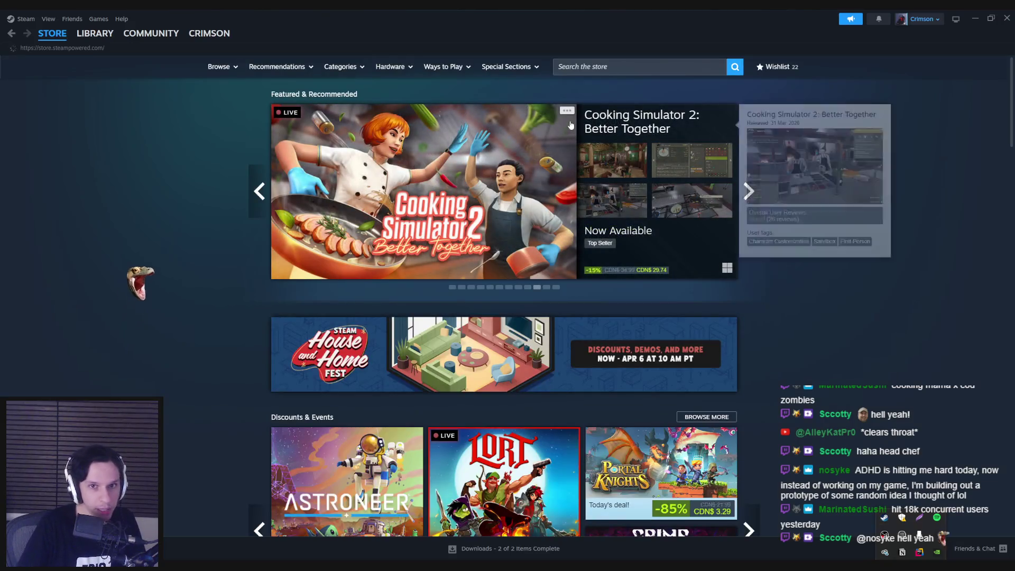
Search the Steam store for 'bake or die', browse the 24 results, then close Steam.
{"action": "left_click", "coordinate": [578, 67]}
{"action": "type", "text": "bake gr die"}
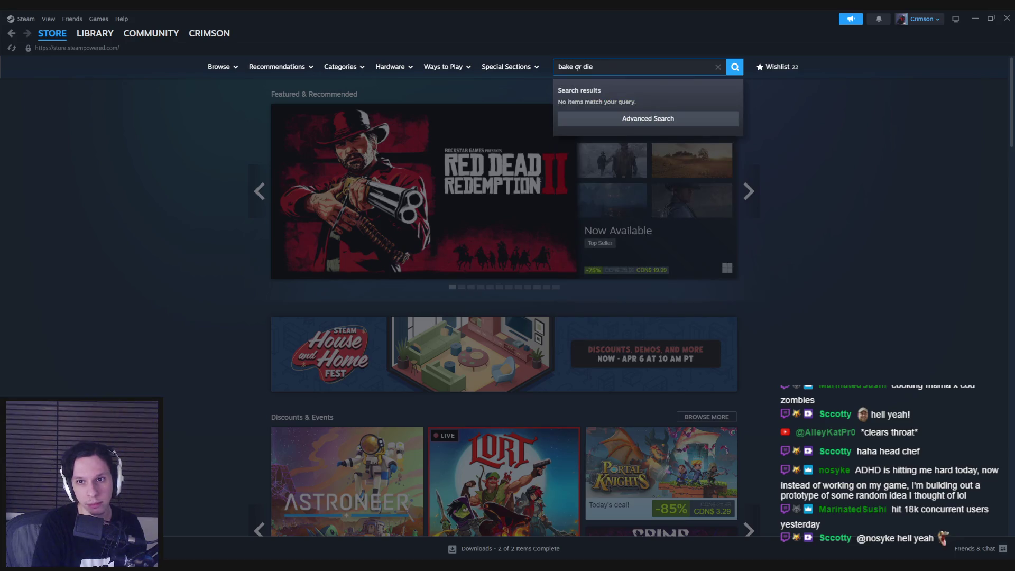
{"action": "key", "text": "Return"}
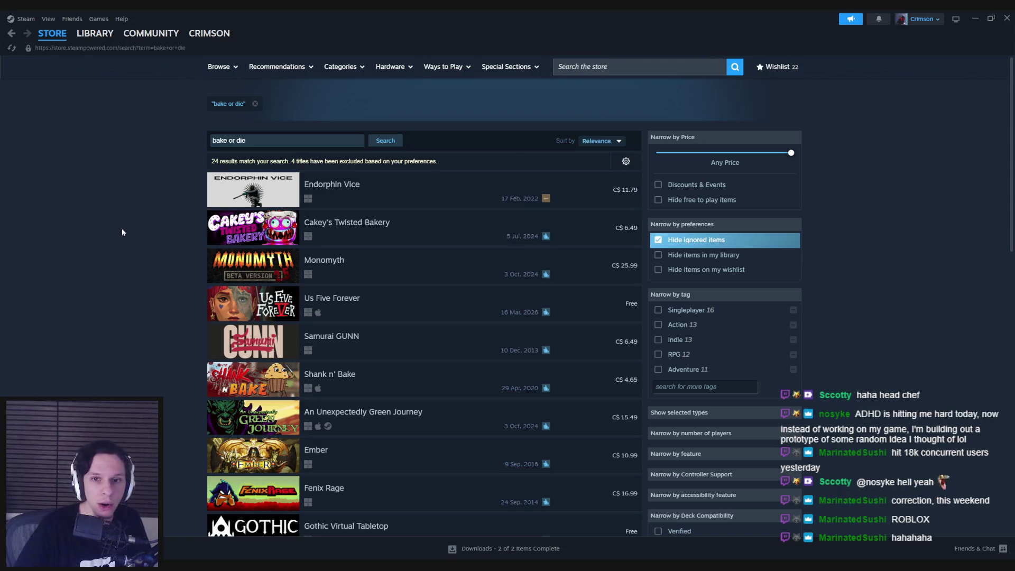
{"action": "scroll", "coordinate": [121, 239], "scroll_direction": "down", "scroll_amount": 3}
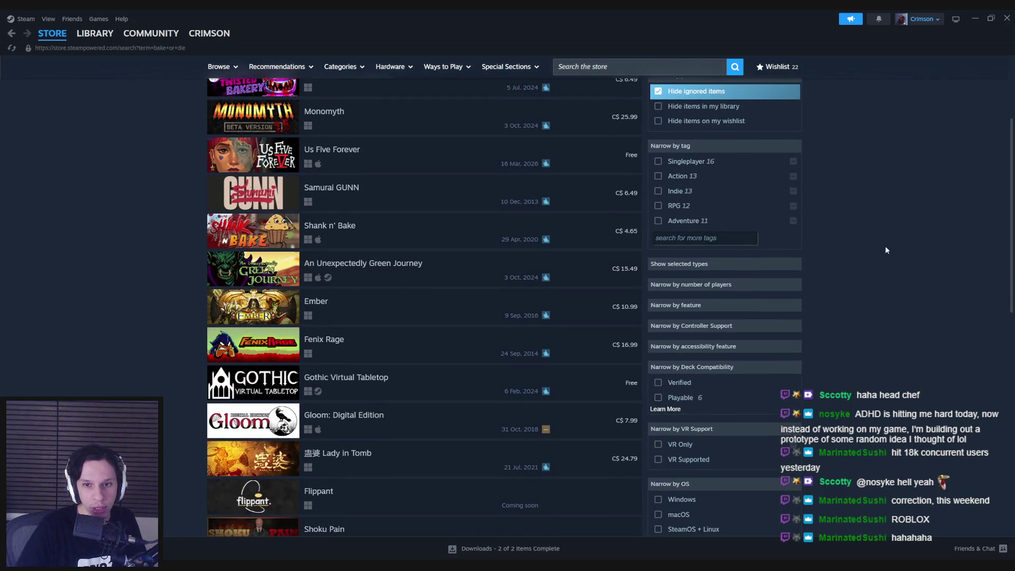
{"action": "scroll", "coordinate": [862, 241], "scroll_direction": "down", "scroll_amount": 4}
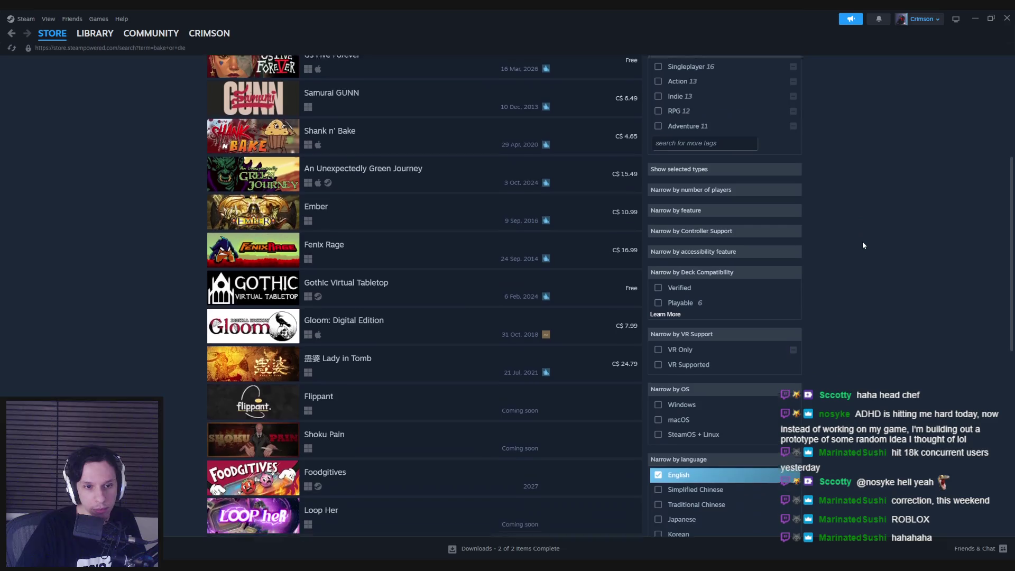
{"action": "scroll", "coordinate": [863, 245], "scroll_direction": "down", "scroll_amount": 3}
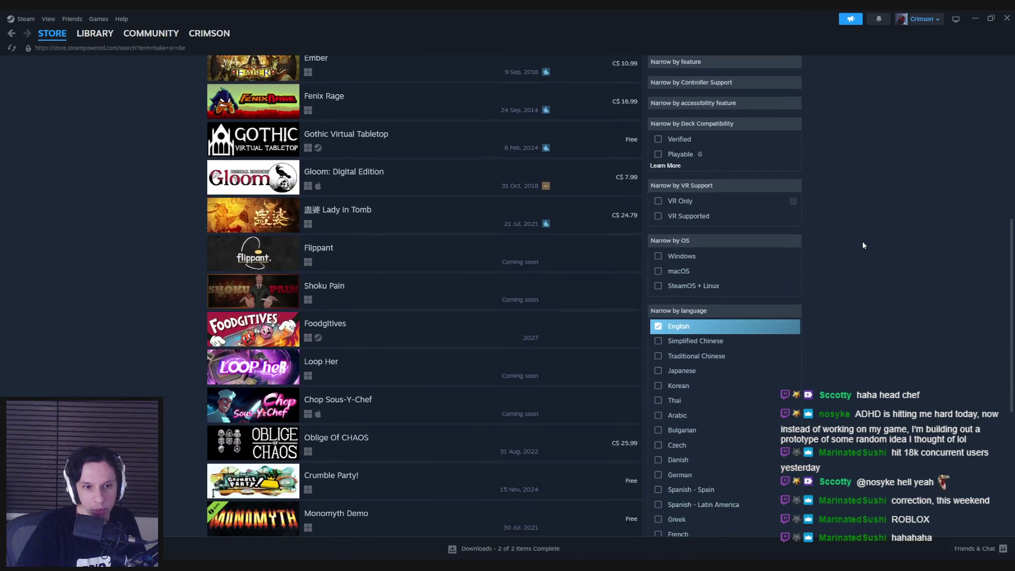
{"action": "scroll", "coordinate": [862, 241], "scroll_direction": "down", "scroll_amount": 2}
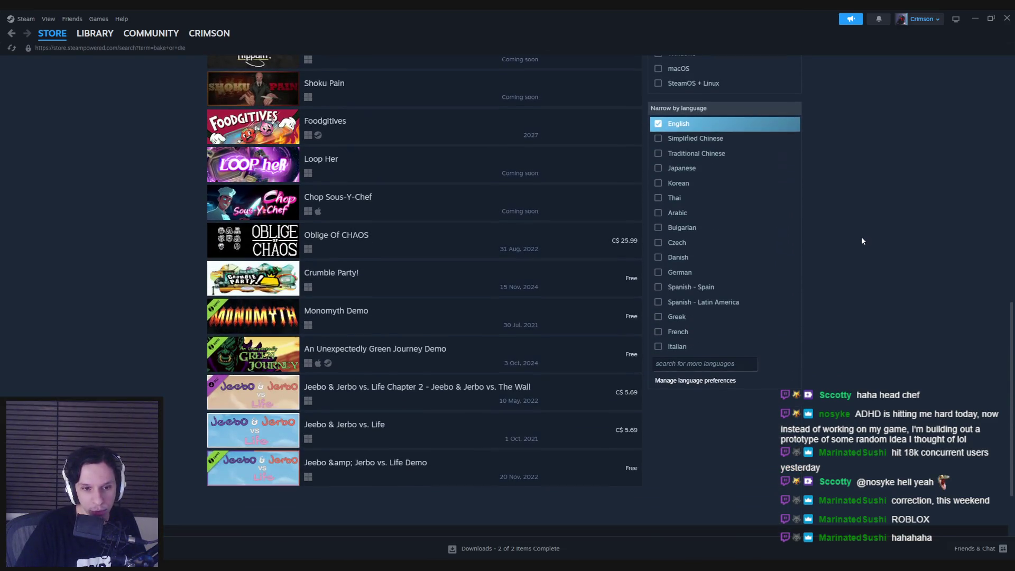
{"action": "left_click", "coordinate": [1007, 18]}
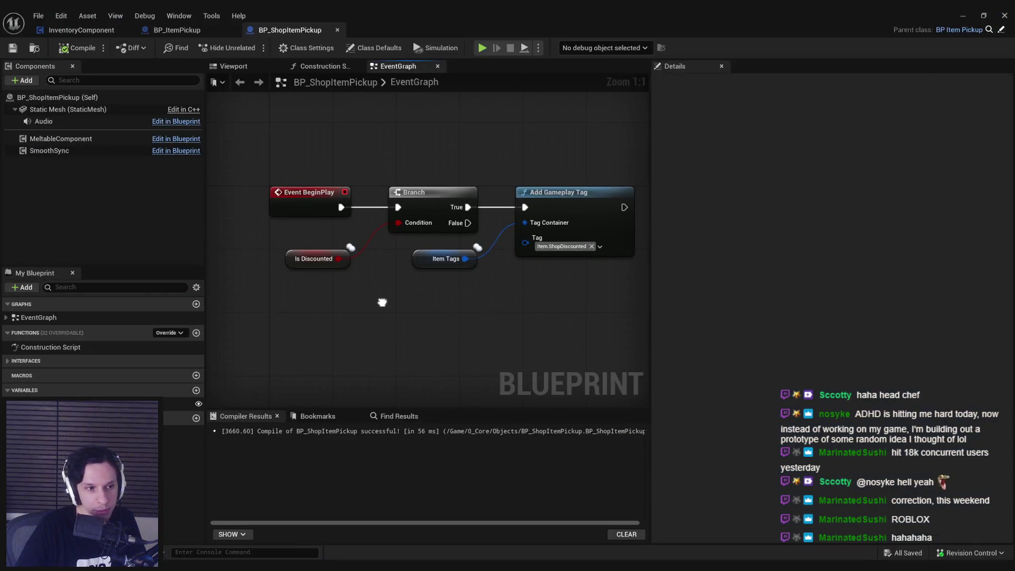
Pan and zoom the BP_ShopItemPickup event graph to inspect the BeginPlay branch nodes.
{"action": "left_click_drag", "start_coordinate": [379, 294], "coordinate": [378, 285]}
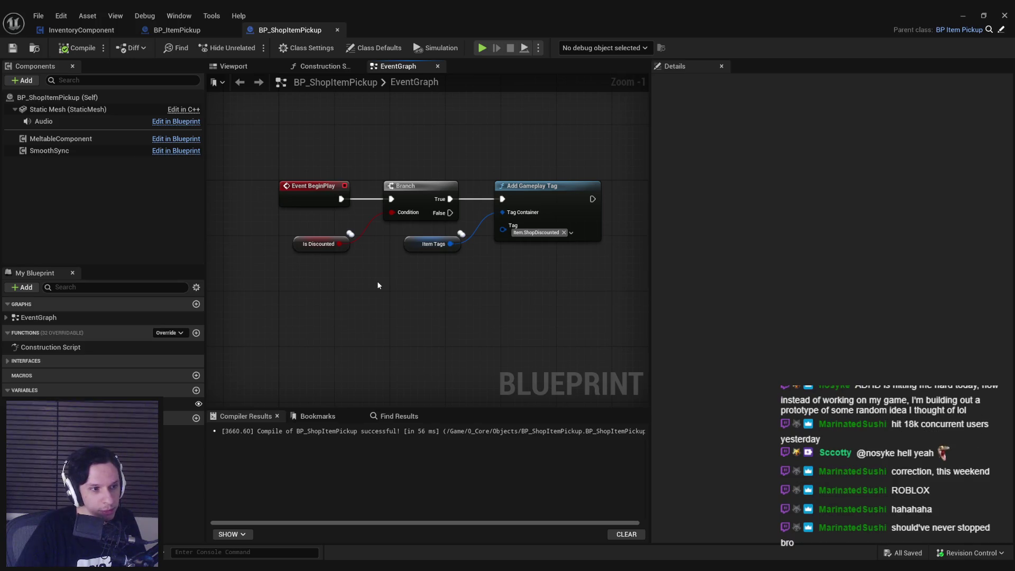
{"action": "scroll", "coordinate": [393, 288], "scroll_direction": "down", "scroll_amount": 1}
{"action": "scroll", "coordinate": [393, 288], "scroll_direction": "up", "scroll_amount": 2}
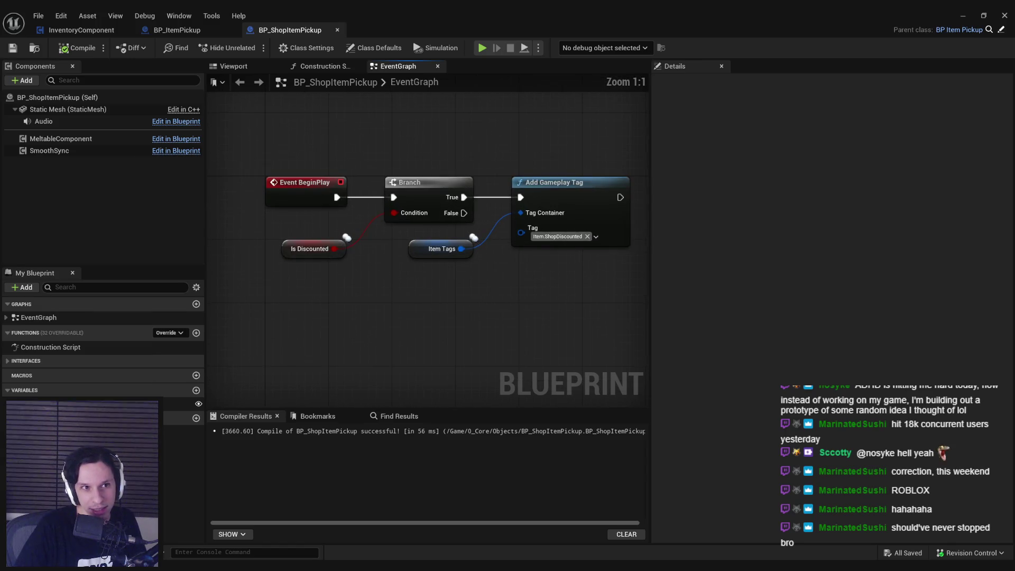
{"action": "scroll", "coordinate": [385, 270], "scroll_direction": "down", "scroll_amount": 1}
{"action": "scroll", "coordinate": [390, 303], "scroll_direction": "up", "scroll_amount": 1}
{"action": "left_click_drag", "start_coordinate": [408, 153], "coordinate": [403, 191]}
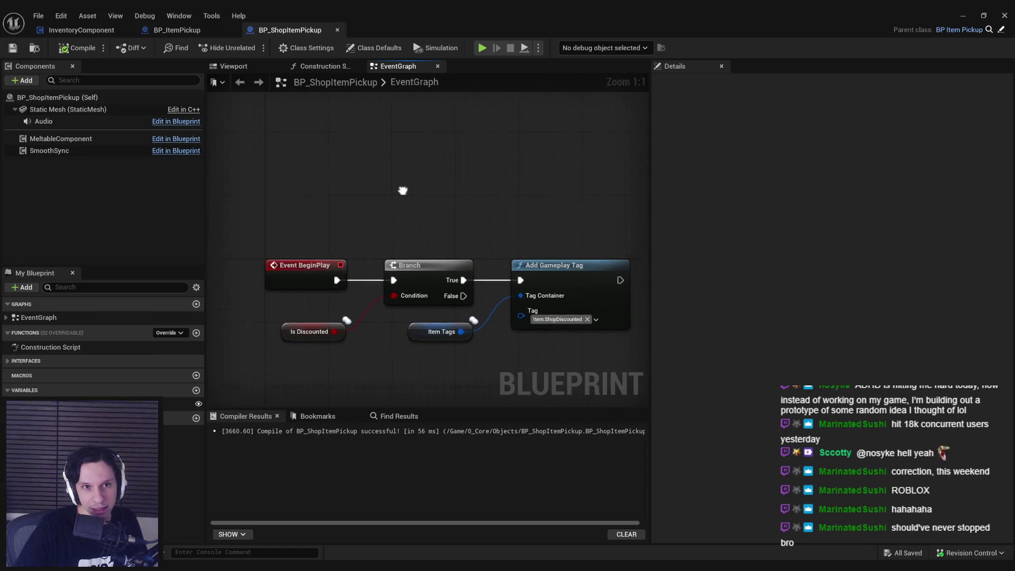
{"action": "scroll", "coordinate": [403, 191], "scroll_direction": "down", "scroll_amount": 1}
Glance at the BP_ItemPickup blueprint, then re-frame the BP_ShopItemPickup graph.
{"action": "left_click", "coordinate": [177, 30]}
{"action": "left_click", "coordinate": [283, 29]}
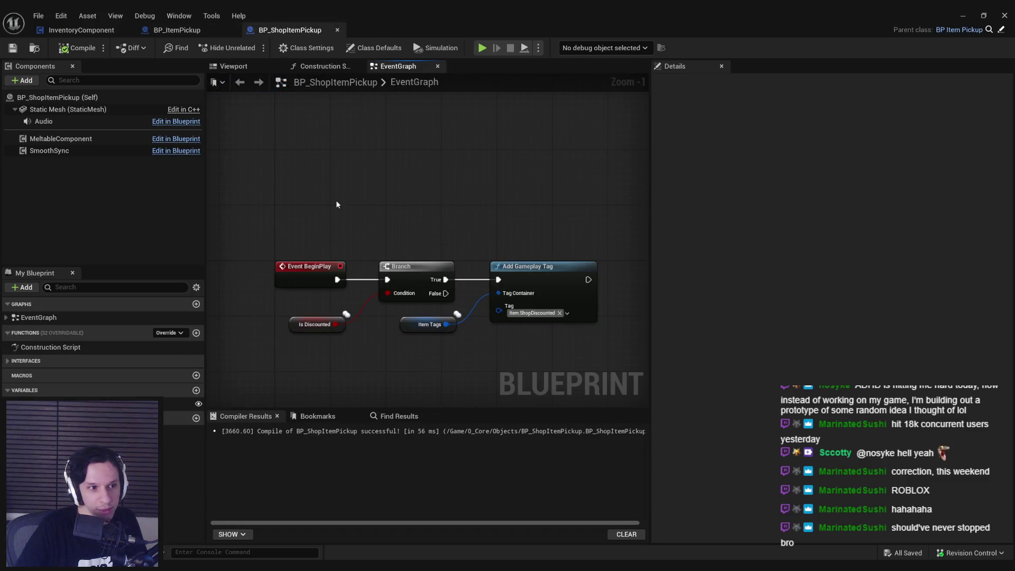
{"action": "scroll", "coordinate": [392, 344], "scroll_direction": "up", "scroll_amount": 1}
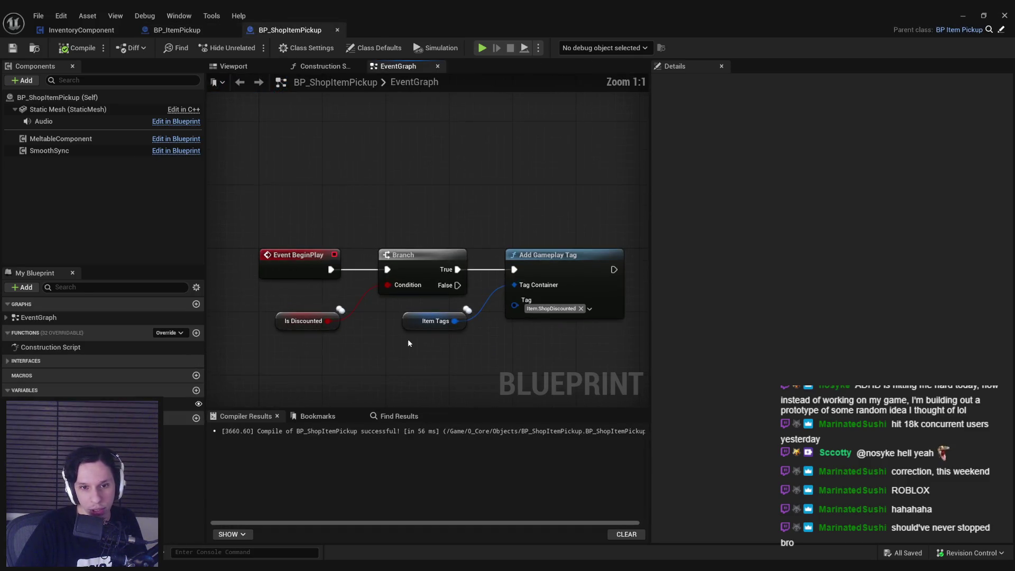
{"action": "scroll", "coordinate": [389, 338], "scroll_direction": "down", "scroll_amount": 3}
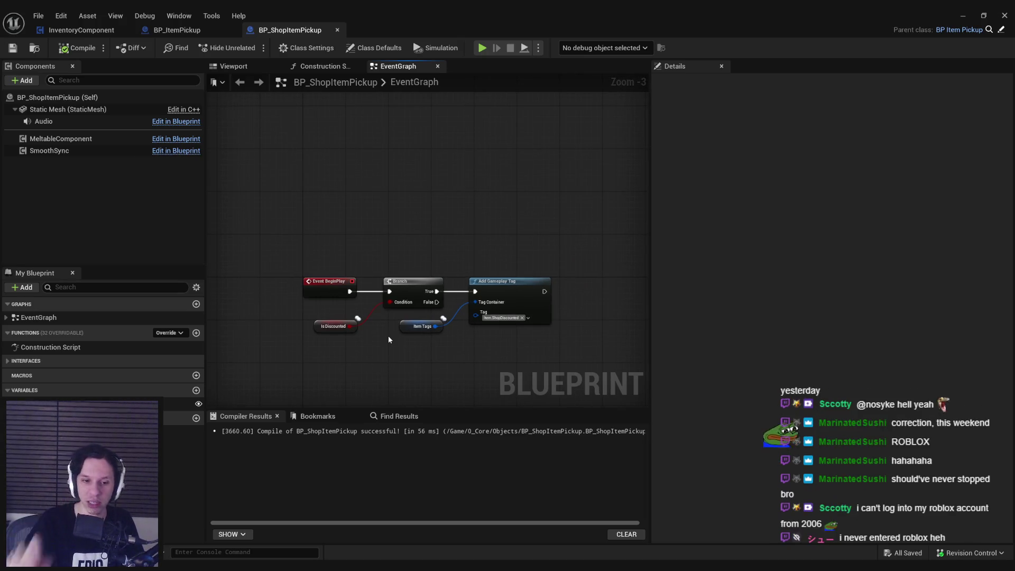
{"action": "scroll", "coordinate": [386, 336], "scroll_direction": "up", "scroll_amount": 2}
{"action": "mouse_move", "coordinate": [386, 335]}
{"action": "left_mouse_down"}
{"action": "mouse_move", "coordinate": [384, 290]}
{"action": "mouse_move", "coordinate": [401, 269]}
{"action": "left_mouse_up"}
{"action": "scroll", "coordinate": [385, 290], "scroll_direction": "down", "scroll_amount": 2}
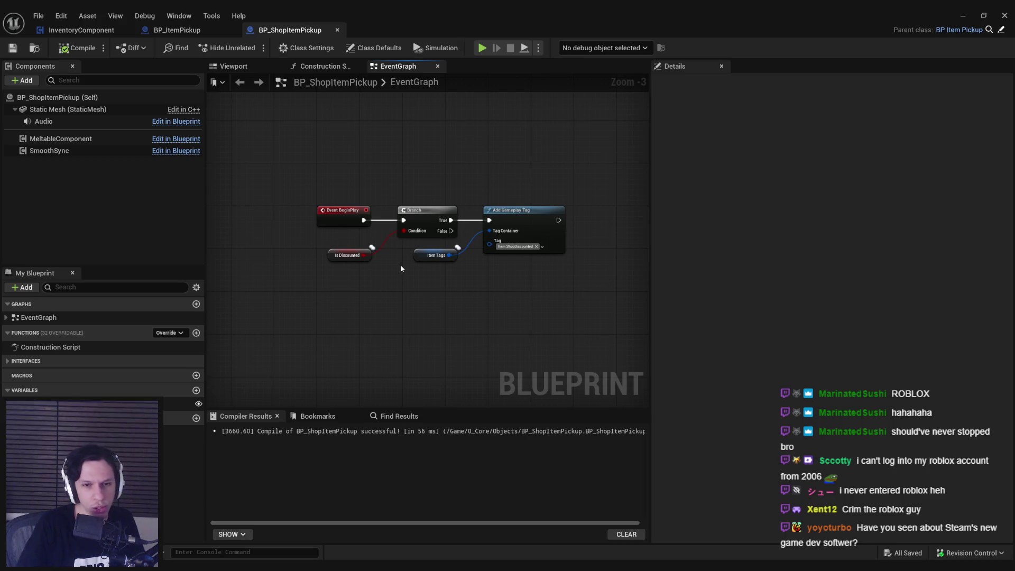
{"action": "scroll", "coordinate": [401, 269], "scroll_direction": "up", "scroll_amount": 2}
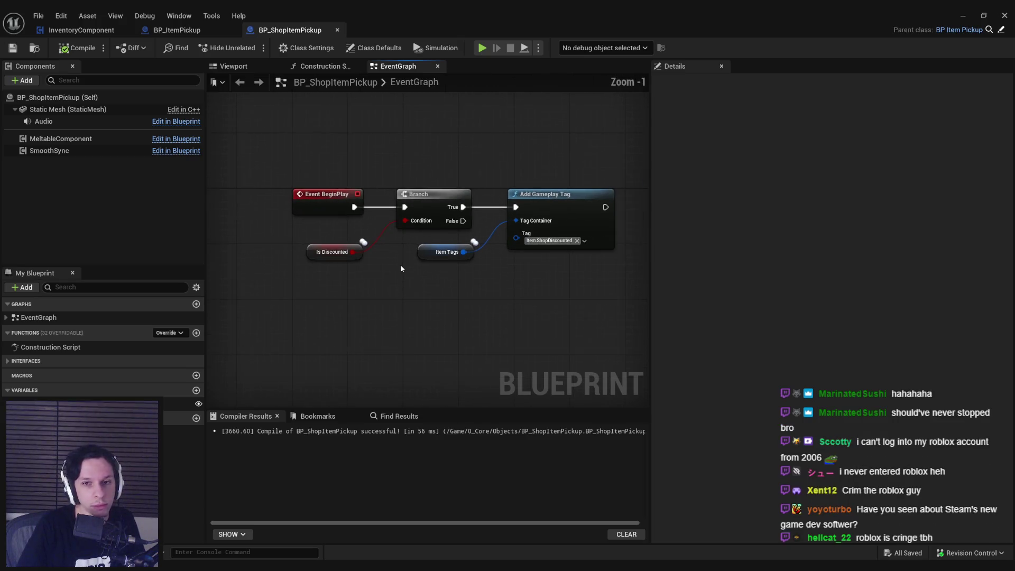
{"action": "scroll", "coordinate": [401, 266], "scroll_direction": "down", "scroll_amount": 1}
Widen the graph area beside the Details panel and recentre the nodes.
{"action": "left_click_drag", "start_coordinate": [652, 291], "coordinate": [730, 302]}
{"action": "left_click_drag", "start_coordinate": [415, 307], "coordinate": [411, 288]}
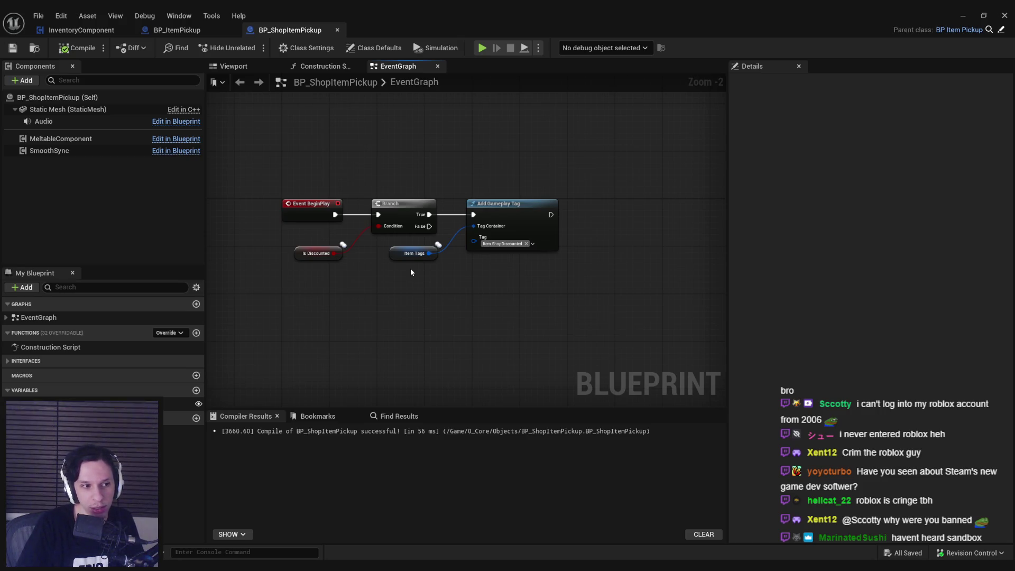
{"action": "mouse_move", "coordinate": [411, 268]}
{"action": "left_mouse_down"}
{"action": "mouse_move", "coordinate": [427, 280]}
{"action": "mouse_move", "coordinate": [443, 266]}
{"action": "left_mouse_up"}
{"action": "scroll", "coordinate": [443, 266], "scroll_direction": "up", "scroll_amount": 1}
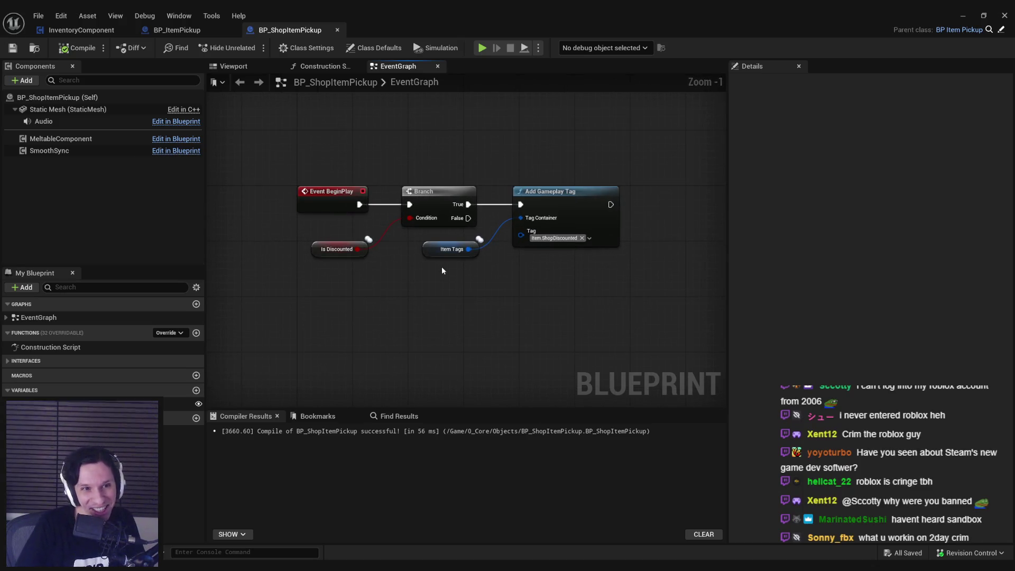
{"action": "scroll", "coordinate": [444, 271], "scroll_direction": "down", "scroll_amount": 1}
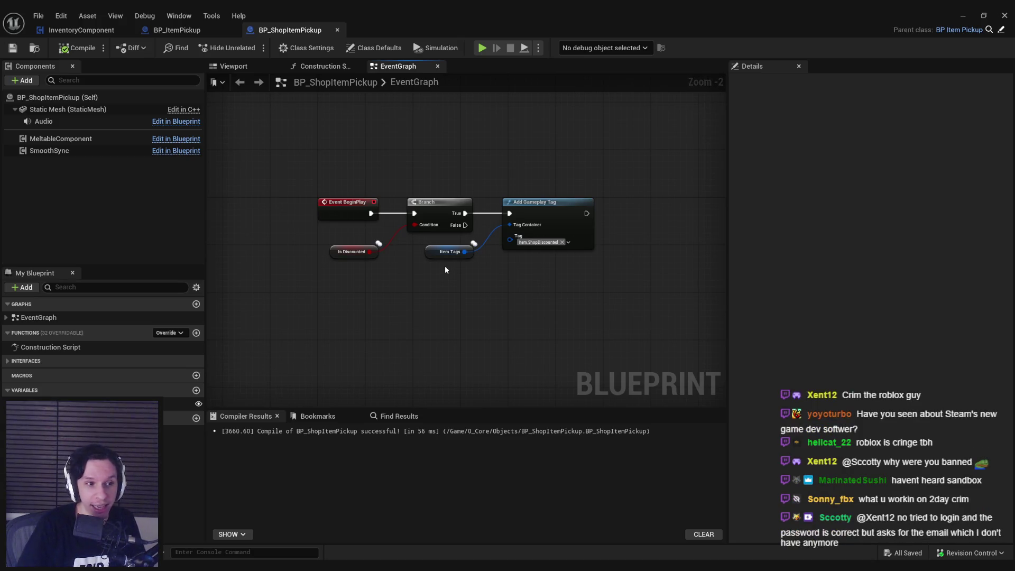
Compare BP_ShopItemPickup's graph against the original BP_ItemPickup, flipping back and forth.
{"action": "left_click", "coordinate": [177, 31]}
{"action": "left_click", "coordinate": [309, 30]}
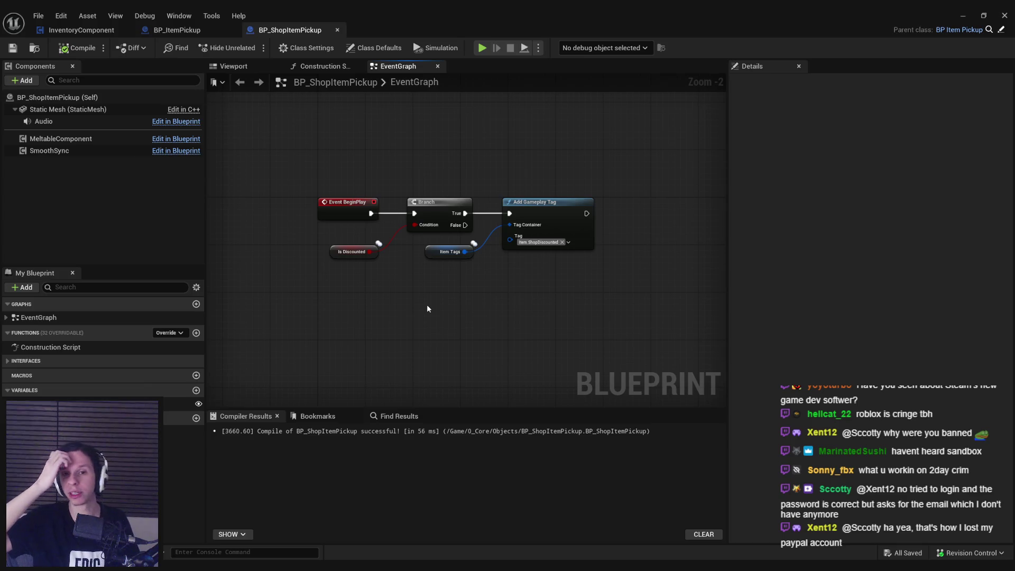
{"action": "left_click", "coordinate": [204, 31]}
{"action": "left_click", "coordinate": [273, 30]}
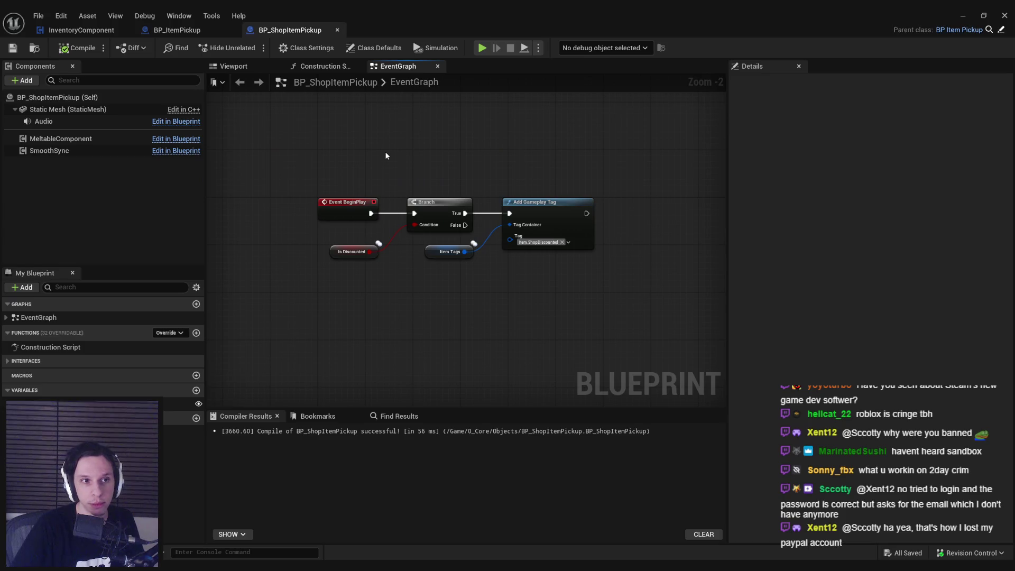
{"action": "left_click", "coordinate": [206, 29]}
{"action": "left_click", "coordinate": [297, 30]}
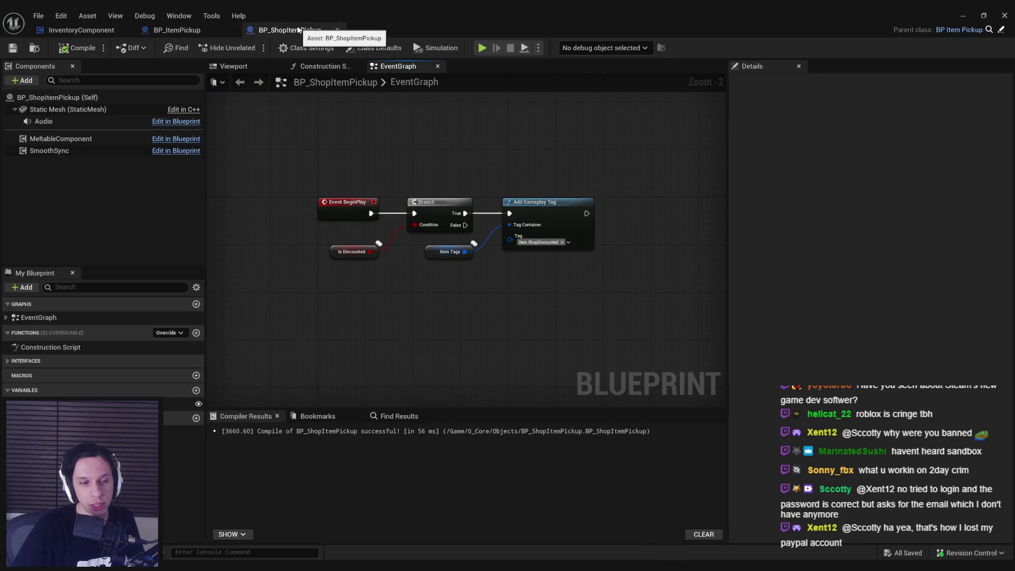
Check BP_ItemPickup once more, zoom out BP_ShopItemPickup's graph, and minimize the blueprint editor.
{"action": "left_click", "coordinate": [204, 30]}
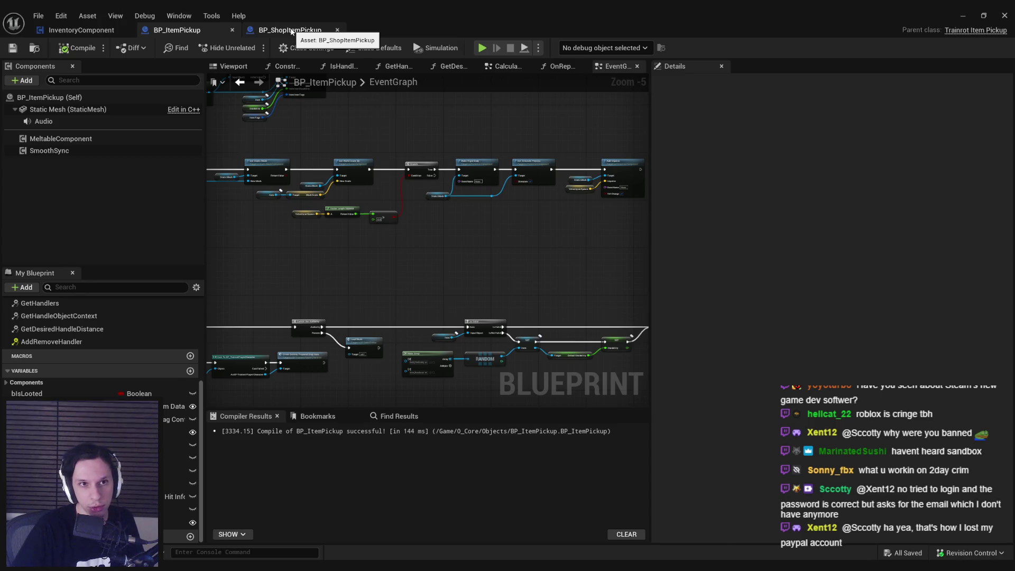
{"action": "left_click", "coordinate": [292, 32]}
{"action": "scroll", "coordinate": [279, 179], "scroll_direction": "down", "scroll_amount": 2}
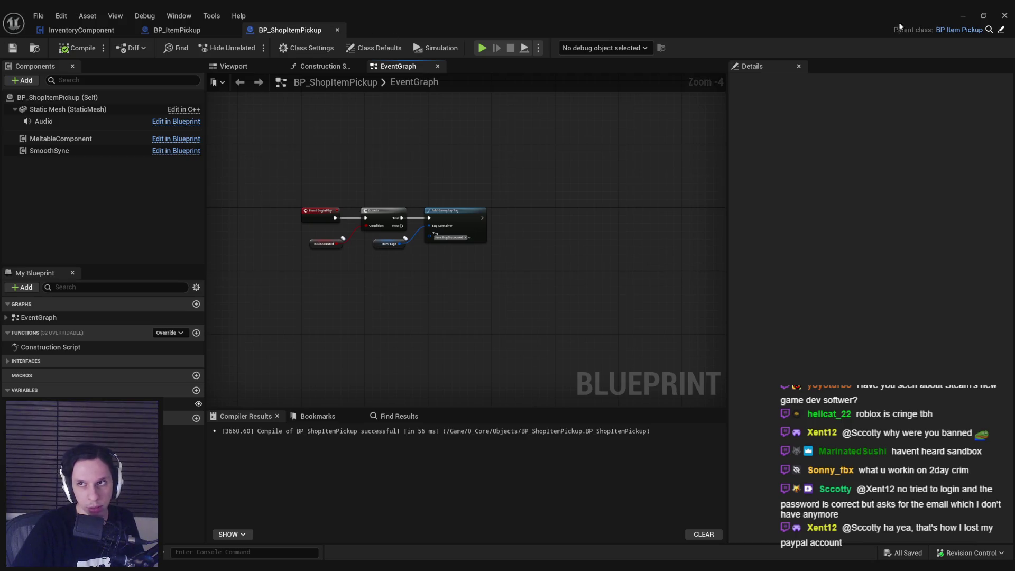
{"action": "left_click", "coordinate": [963, 15]}
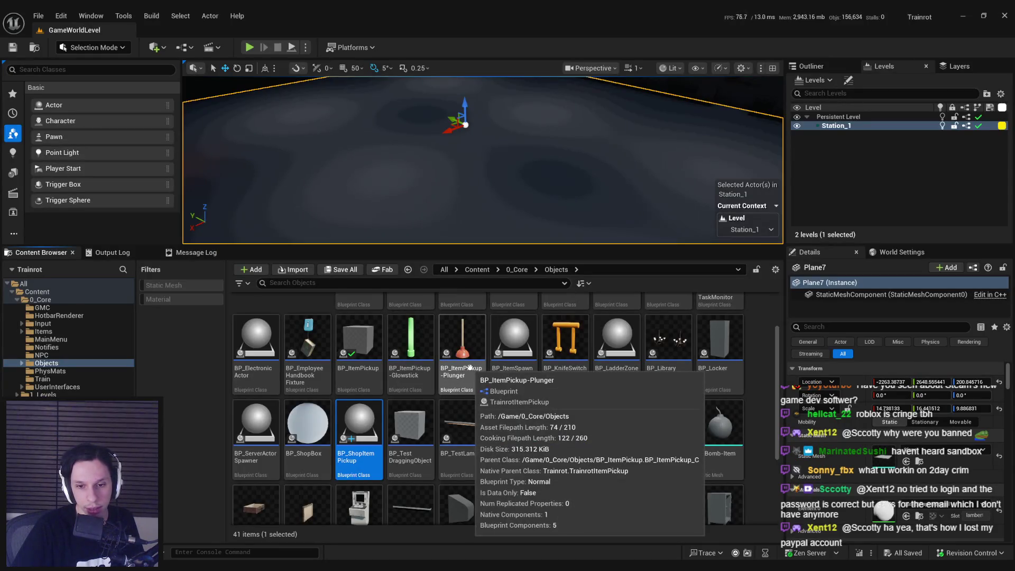
Reopen BP_ShopItemPickup from the Content Browser, then bring up the Steam store search.
{"action": "scroll", "coordinate": [470, 367], "scroll_direction": "up", "scroll_amount": 1}
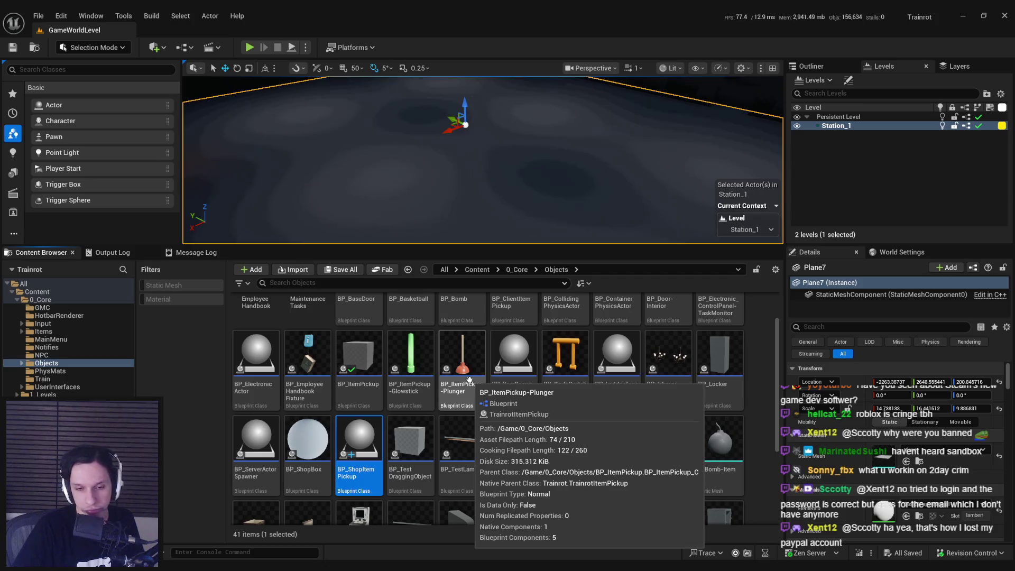
{"action": "double_click", "coordinate": [360, 445]}
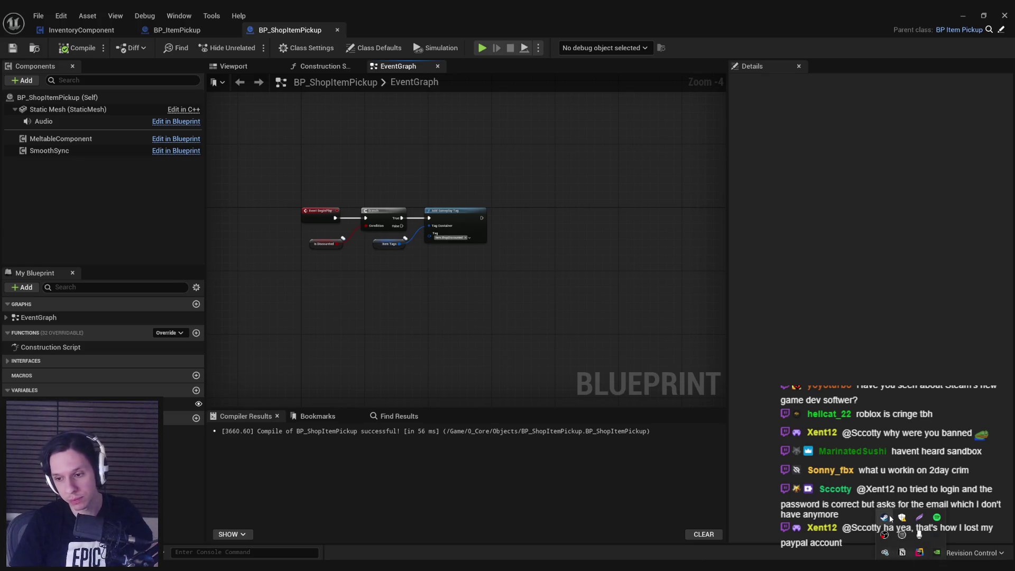
{"action": "left_click", "coordinate": [885, 517]}
{"action": "left_click", "coordinate": [571, 66]}
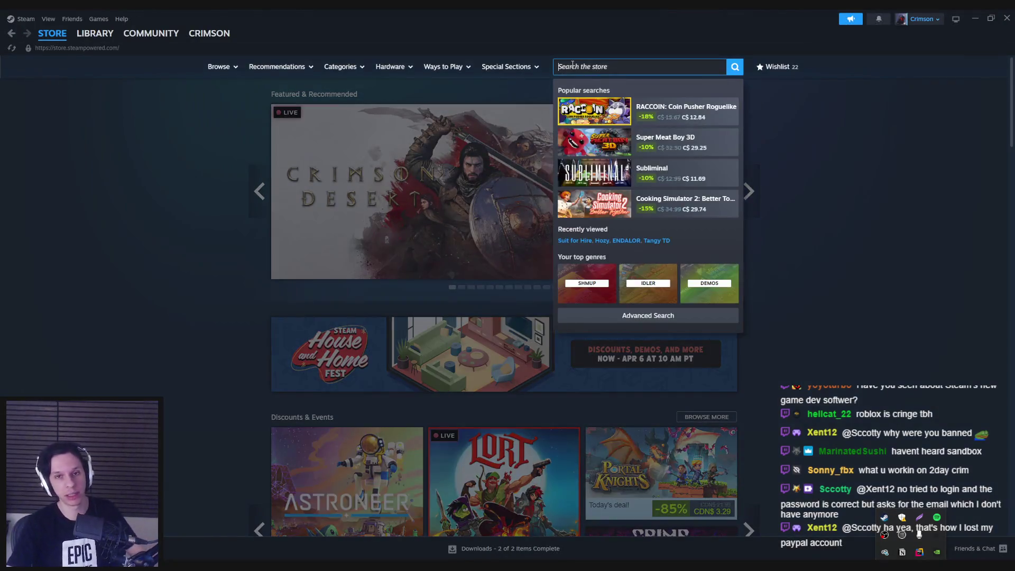
Search the store for 'S&box' and start paging through its trailers and screenshots.
{"action": "type", "text": "S&bo"}
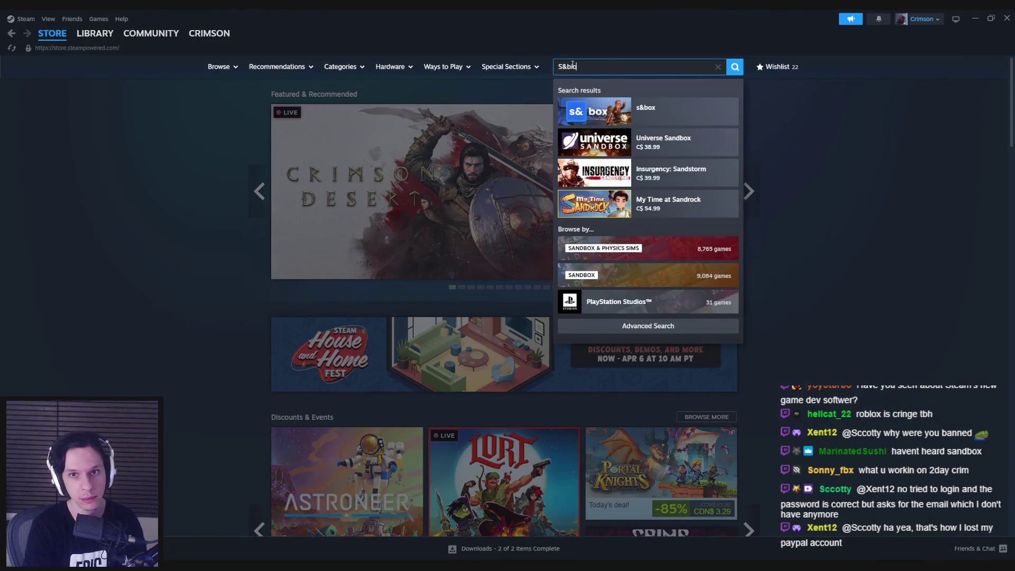
{"action": "type", "text": "x"}
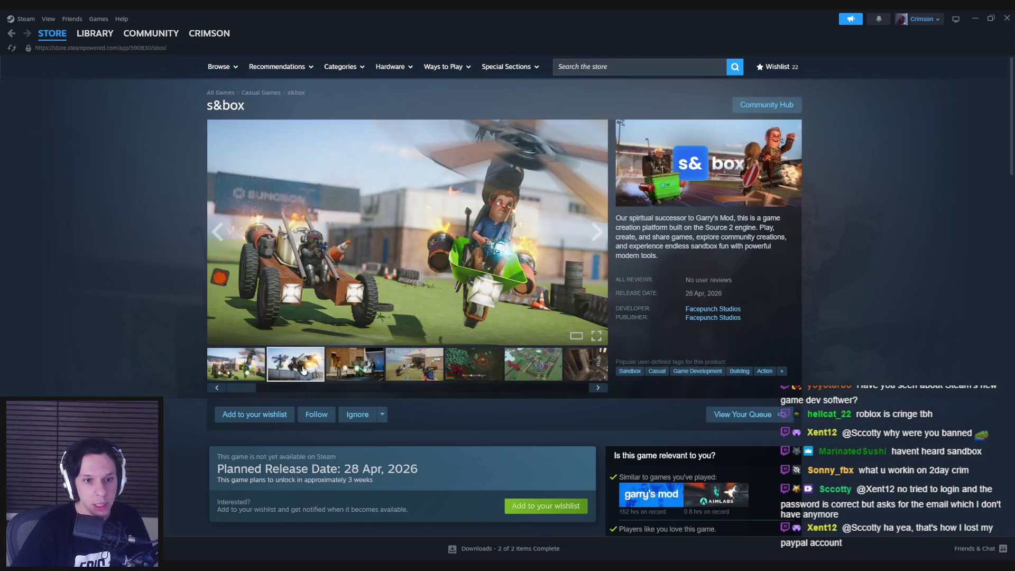
{"action": "left_click", "coordinate": [466, 229]}
{"action": "left_click", "coordinate": [866, 305]}
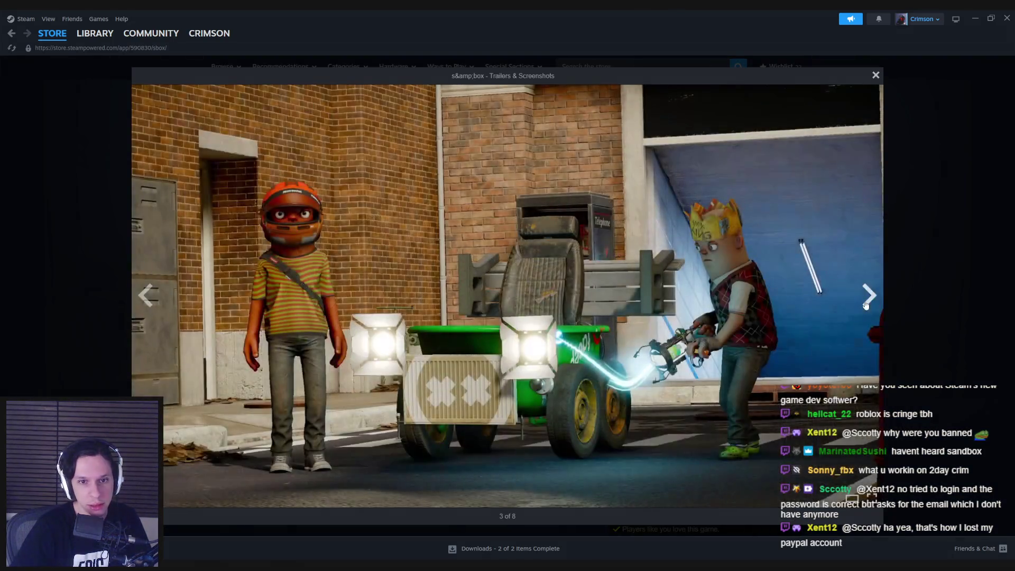
{"action": "left_click", "coordinate": [868, 300]}
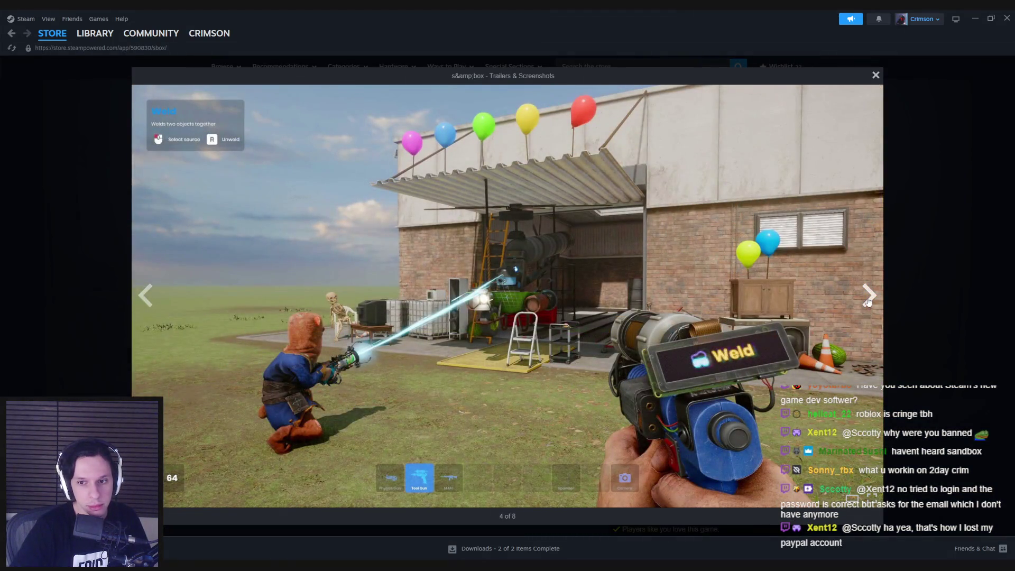
{"action": "left_click", "coordinate": [869, 299]}
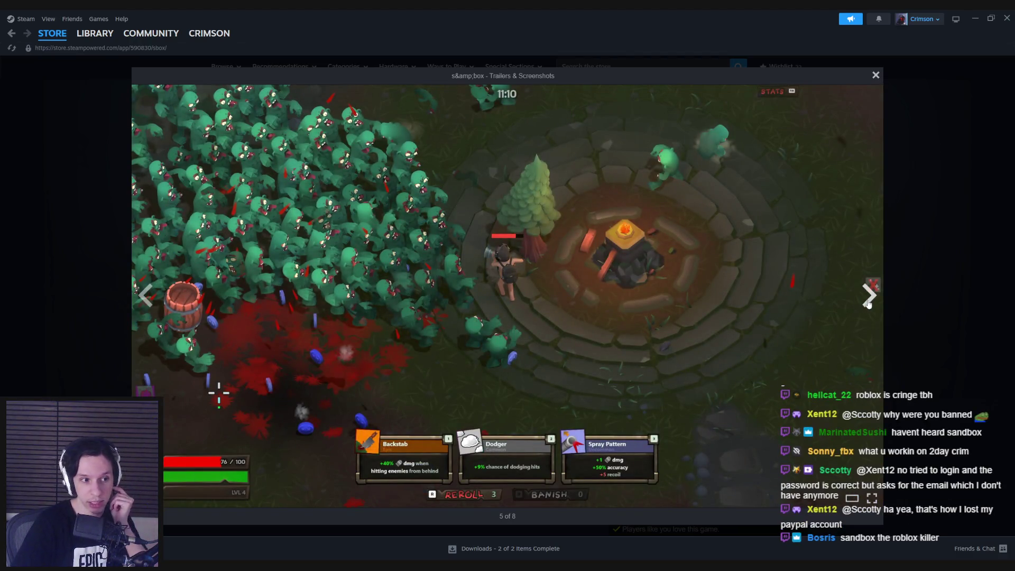
{"action": "left_click", "coordinate": [868, 299]}
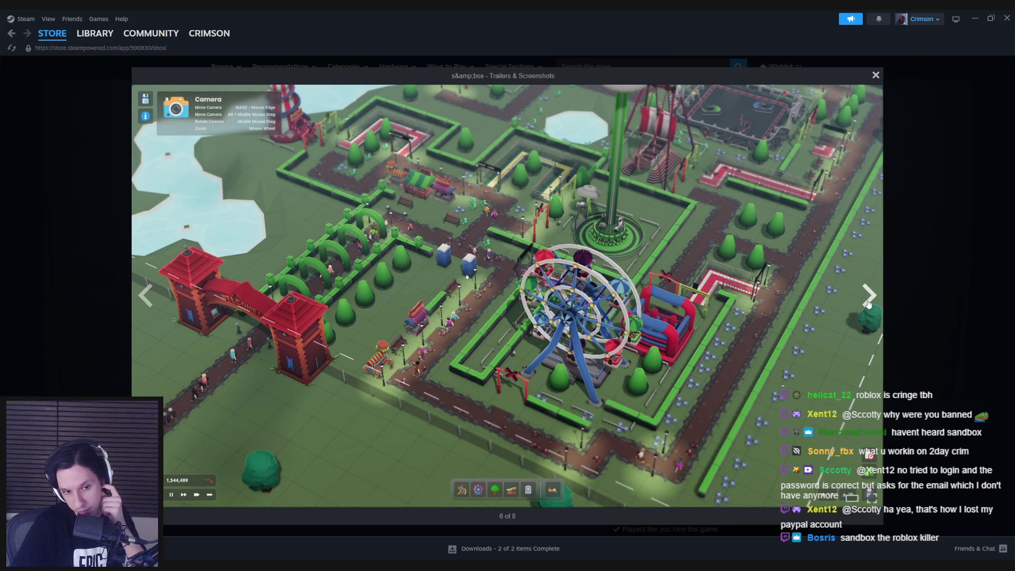
Step through the remaining s&box media, close the viewer, and scroll down the store page.
{"action": "left_click", "coordinate": [868, 299]}
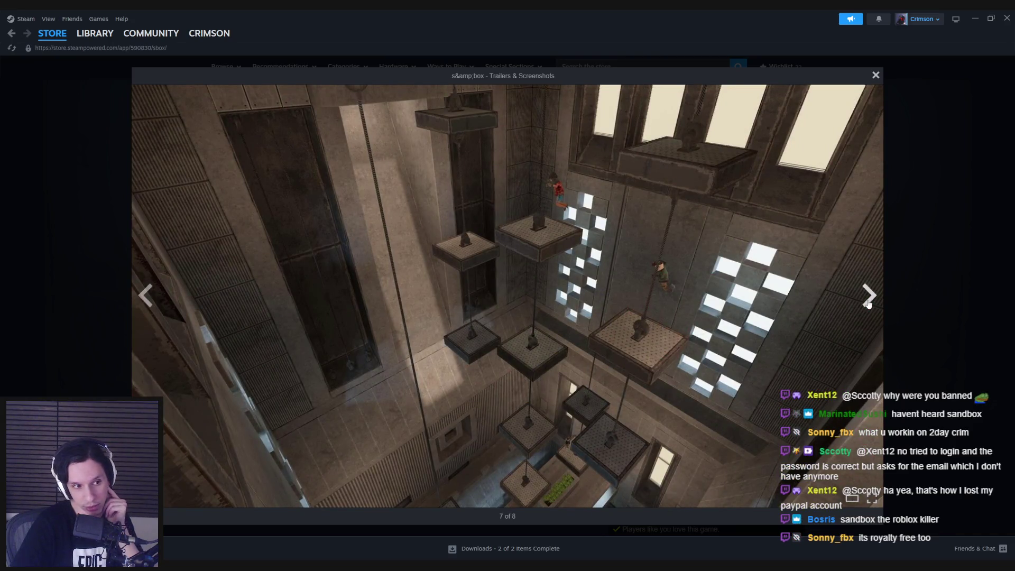
{"action": "left_click", "coordinate": [868, 301]}
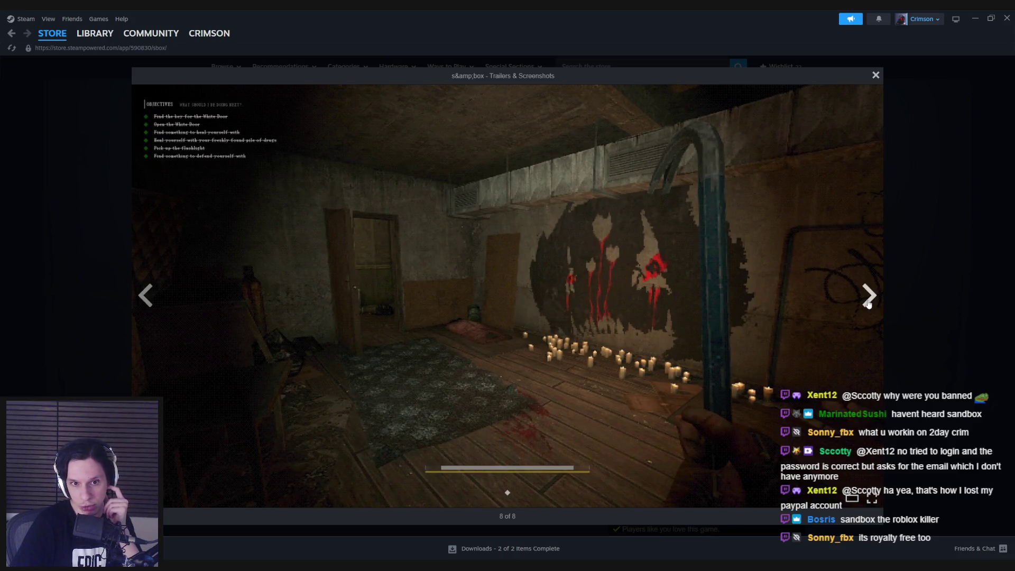
{"action": "left_click", "coordinate": [868, 301]}
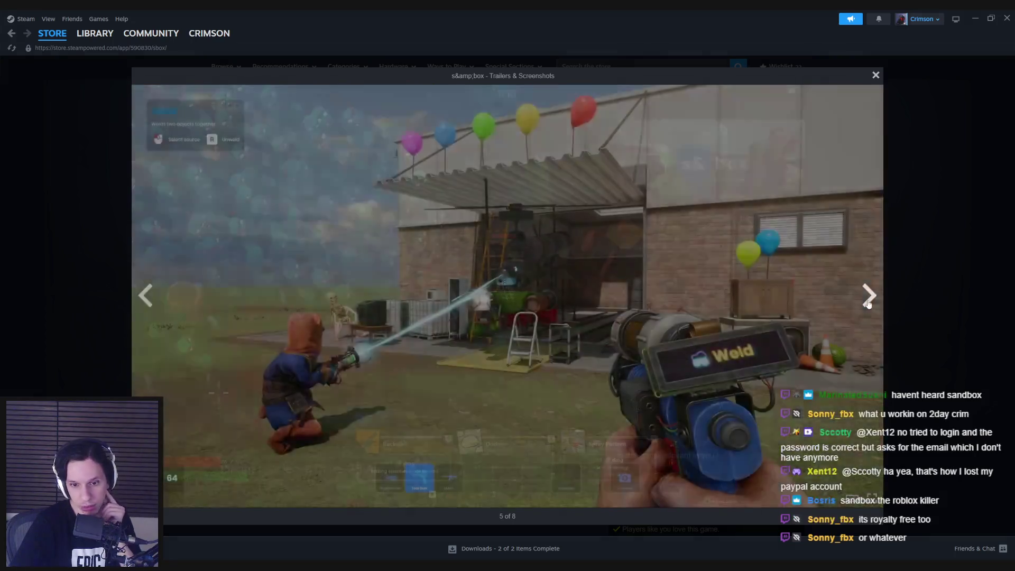
{"action": "left_click", "coordinate": [868, 302]}
{"action": "left_click", "coordinate": [868, 301]}
{"action": "left_click", "coordinate": [869, 302]}
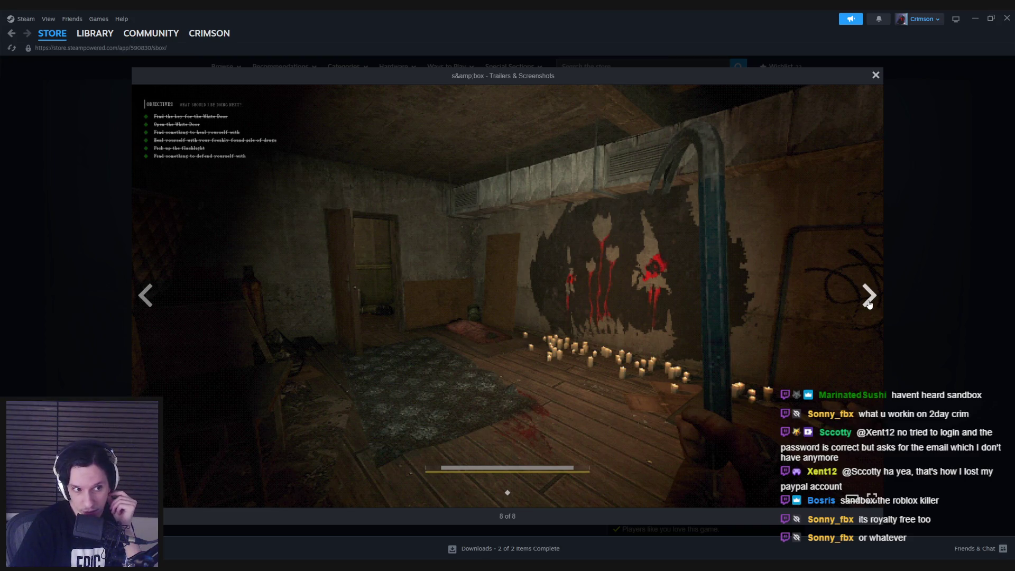
{"action": "left_click", "coordinate": [918, 305]}
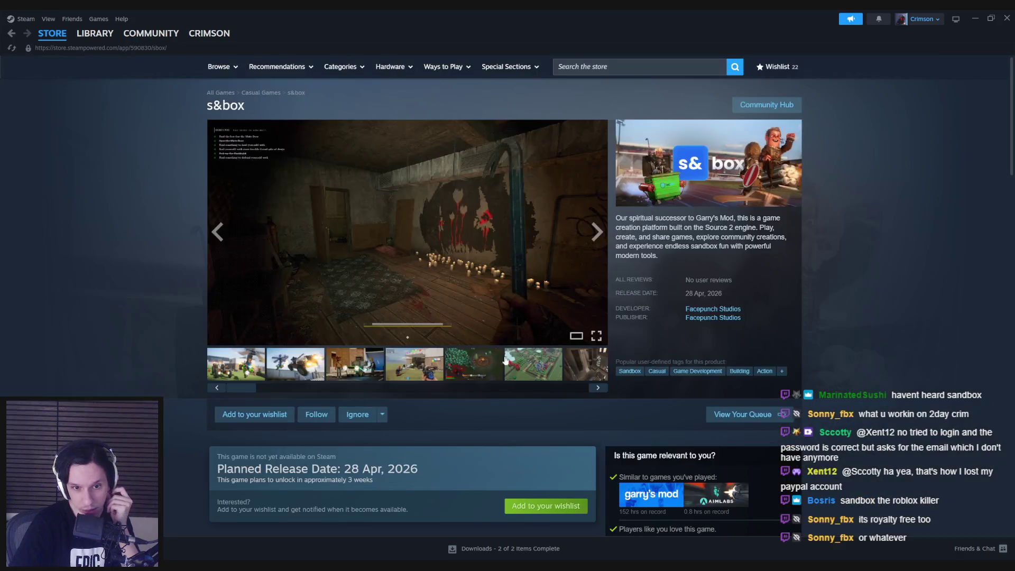
{"action": "scroll", "coordinate": [121, 318], "scroll_direction": "down", "scroll_amount": 5}
{"action": "scroll", "coordinate": [142, 314], "scroll_direction": "down", "scroll_amount": 1}
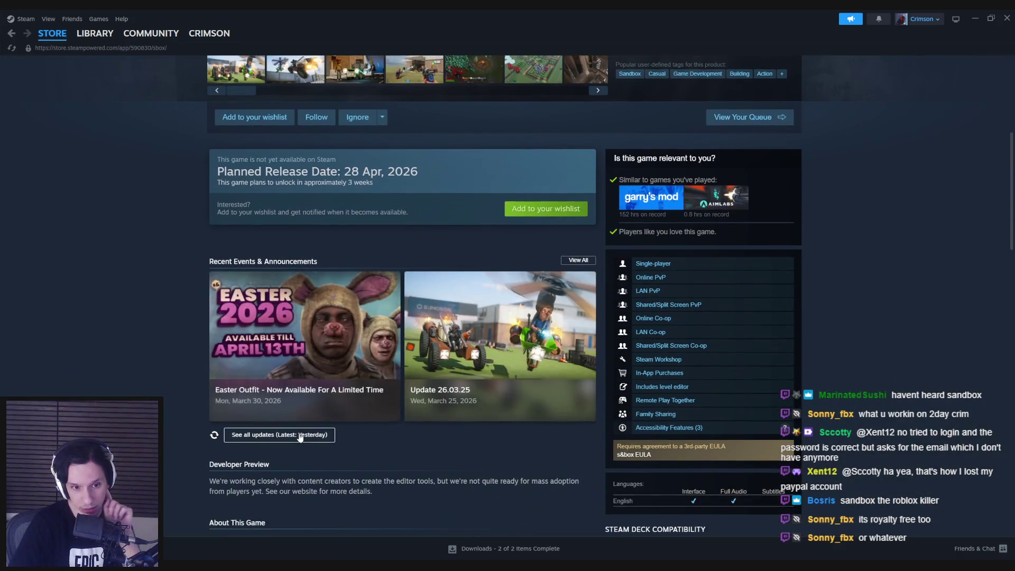
{"action": "left_click", "coordinate": [360, 394]}
{"action": "scroll", "coordinate": [360, 395], "scroll_direction": "down", "scroll_amount": 2}
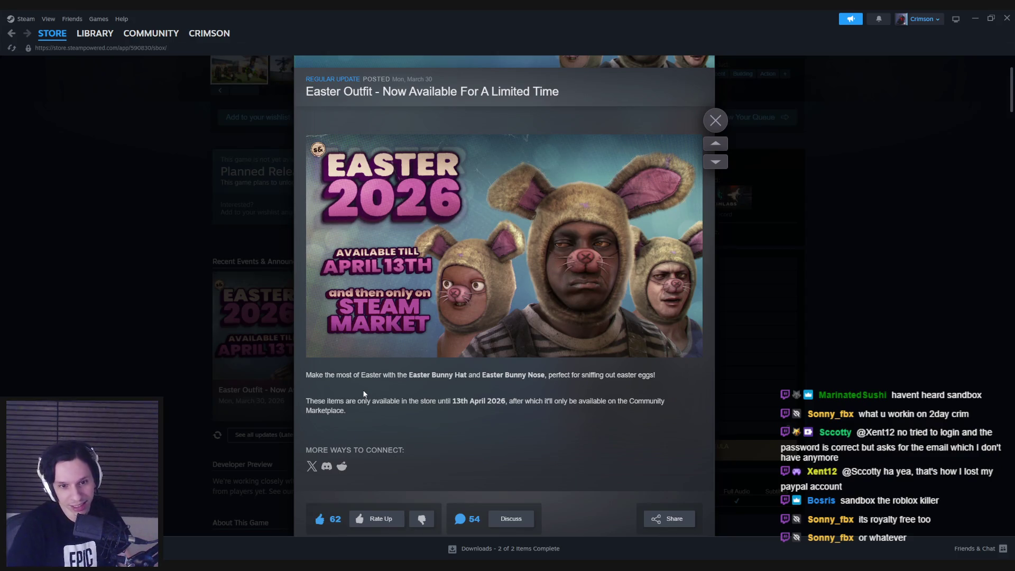
{"action": "scroll", "coordinate": [359, 388], "scroll_direction": "down", "scroll_amount": 2}
{"action": "scroll", "coordinate": [359, 383], "scroll_direction": "down", "scroll_amount": 6}
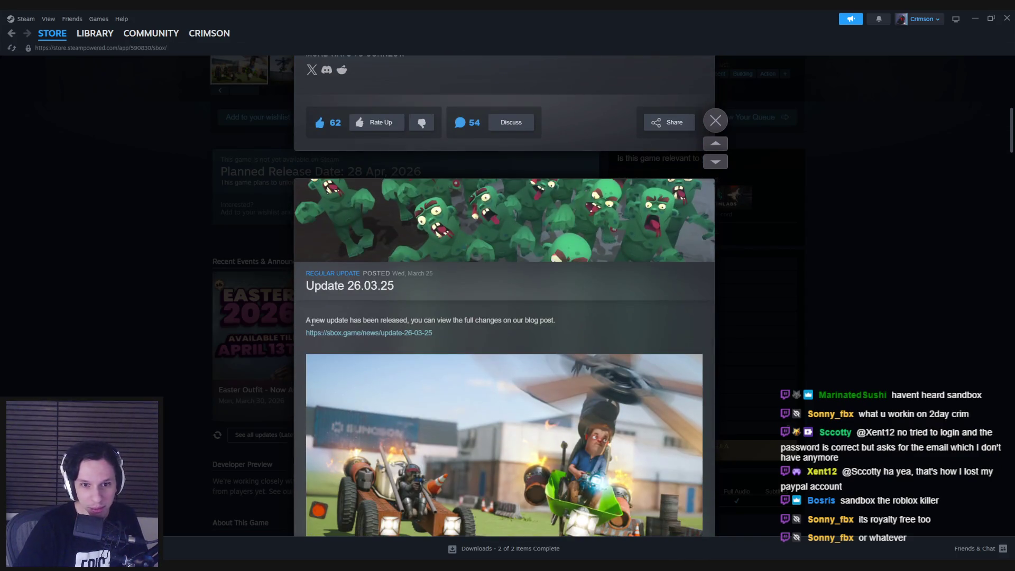
{"action": "scroll", "coordinate": [311, 323], "scroll_direction": "down", "scroll_amount": 2}
{"action": "scroll", "coordinate": [311, 325], "scroll_direction": "down", "scroll_amount": 8}
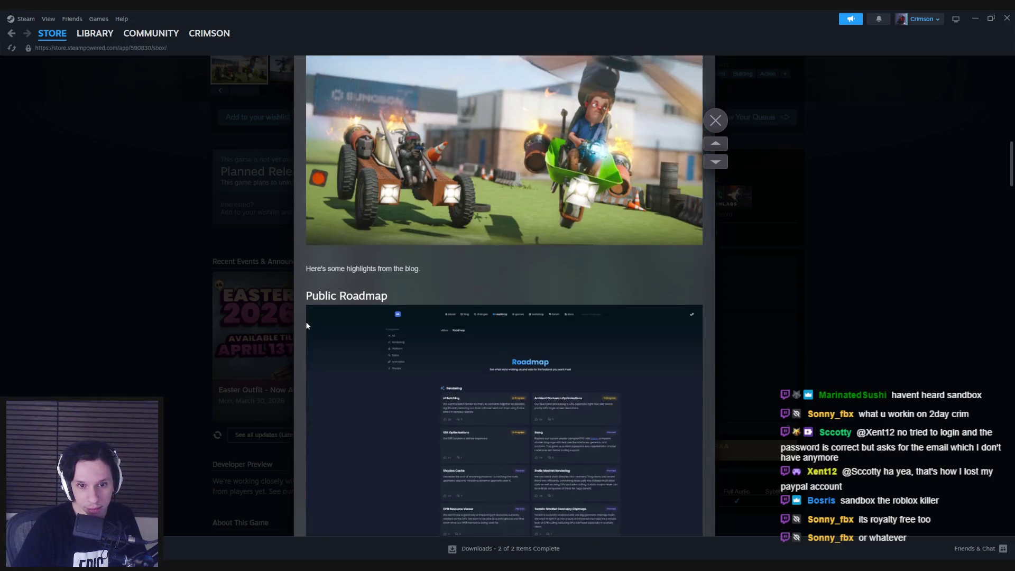
{"action": "scroll", "coordinate": [307, 325], "scroll_direction": "down", "scroll_amount": 9}
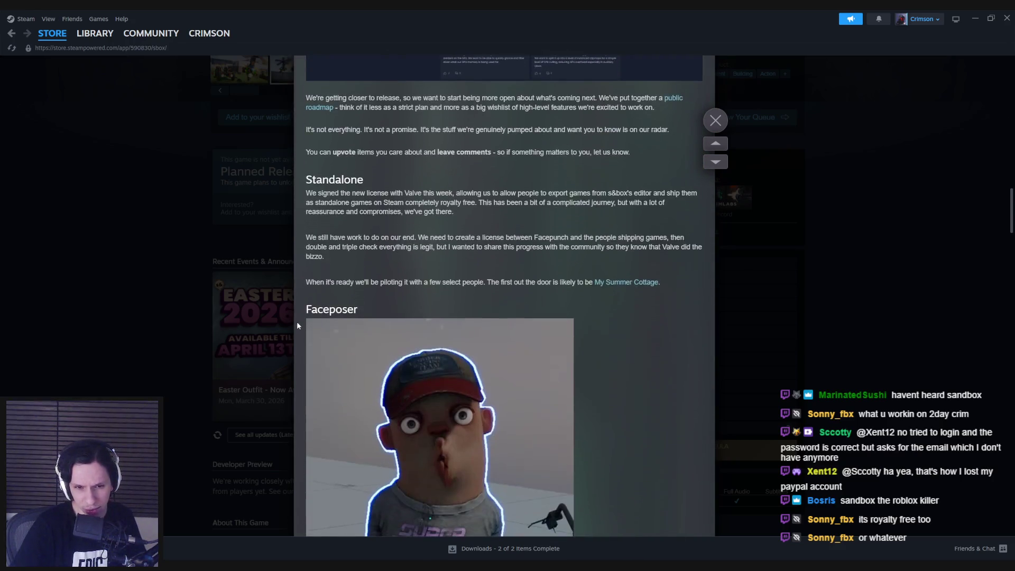
{"action": "scroll", "coordinate": [297, 324], "scroll_direction": "down", "scroll_amount": 7}
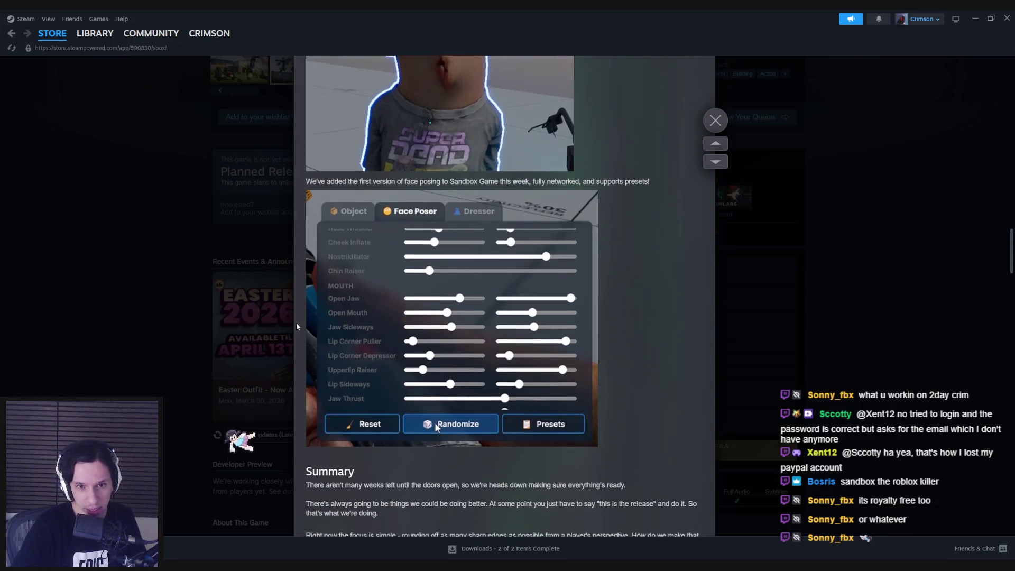
{"action": "scroll", "coordinate": [297, 326], "scroll_direction": "down", "scroll_amount": 10}
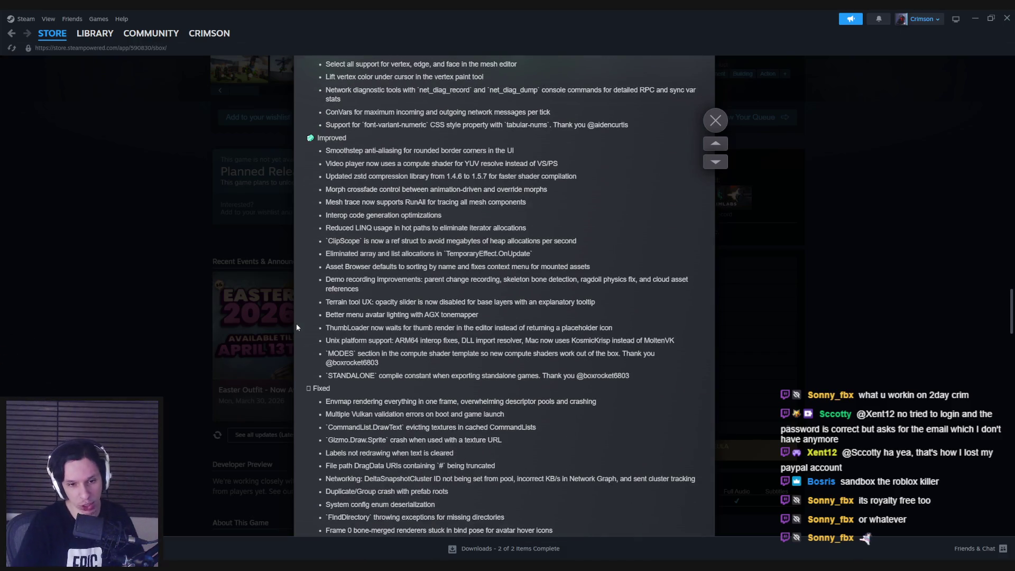
{"action": "scroll", "coordinate": [297, 327], "scroll_direction": "down", "scroll_amount": 15}
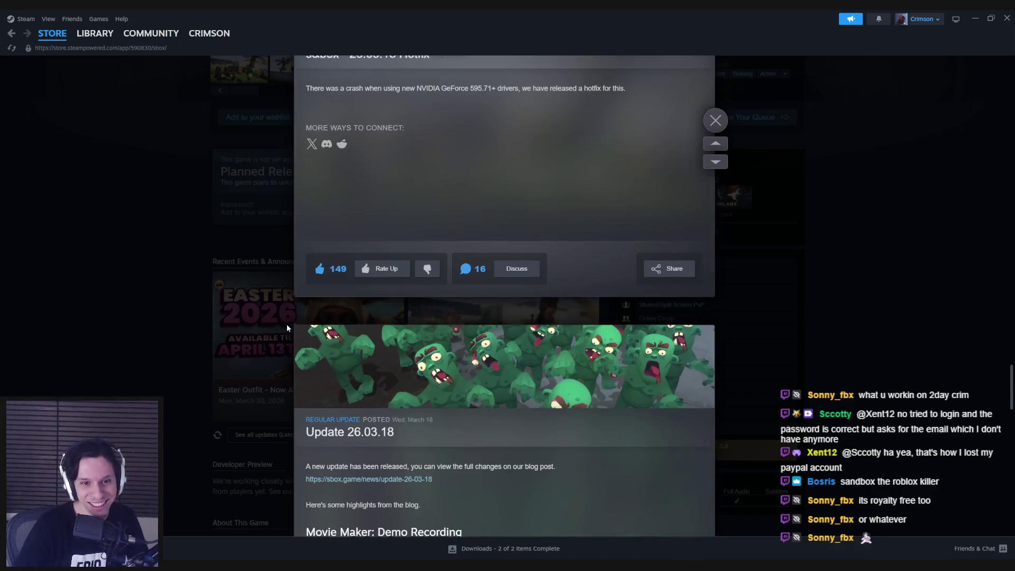
{"action": "scroll", "coordinate": [287, 326], "scroll_direction": "down", "scroll_amount": 5}
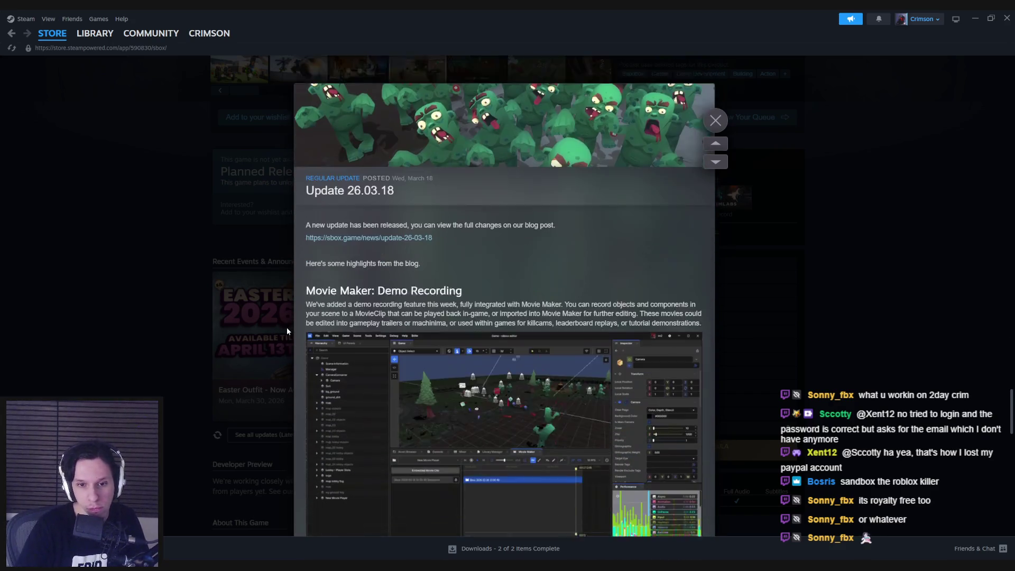
{"action": "scroll", "coordinate": [490, 347], "scroll_direction": "down", "scroll_amount": 1}
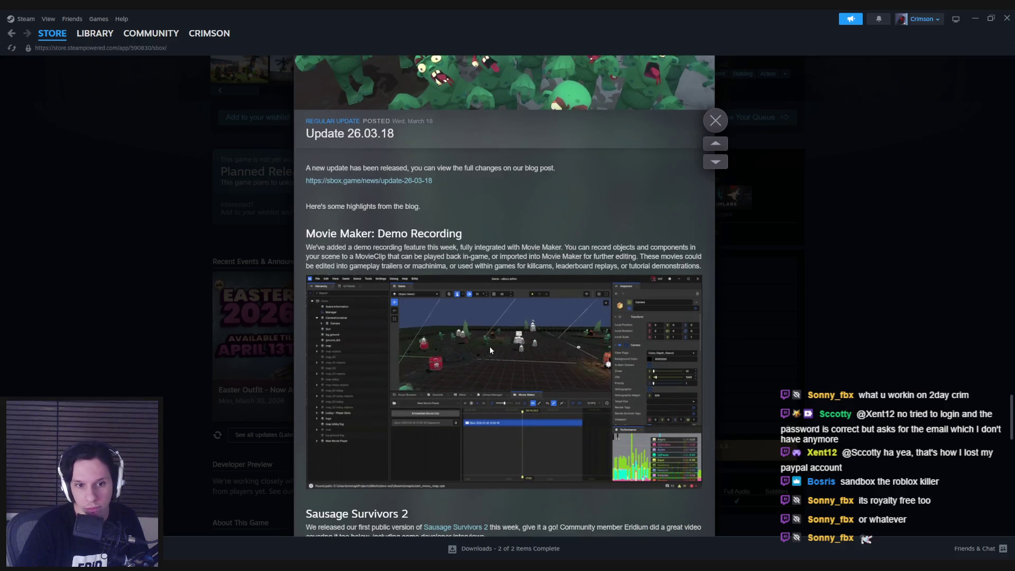
{"action": "scroll", "coordinate": [490, 361], "scroll_direction": "down", "scroll_amount": 1}
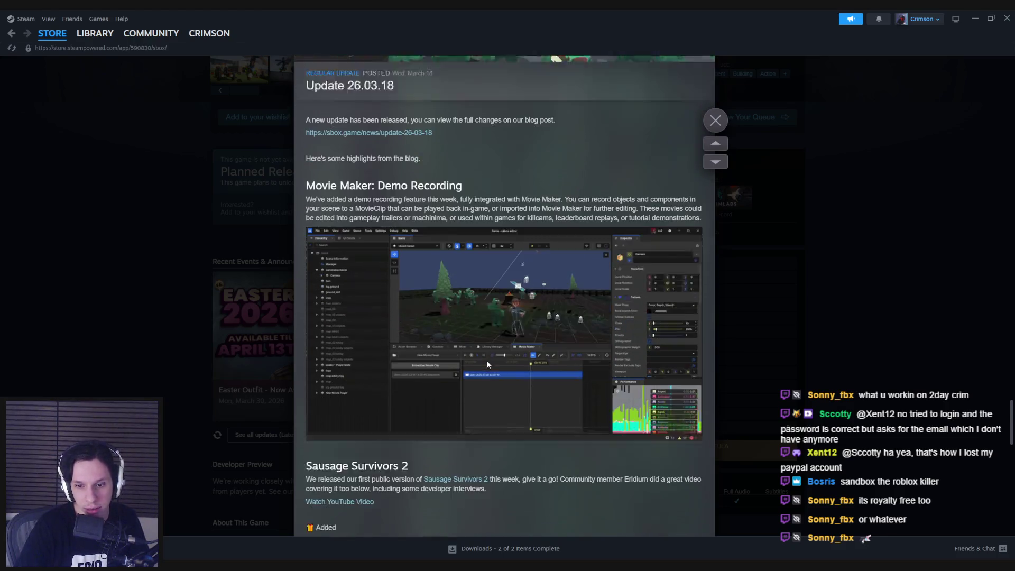
{"action": "scroll", "coordinate": [474, 394], "scroll_direction": "down", "scroll_amount": 1}
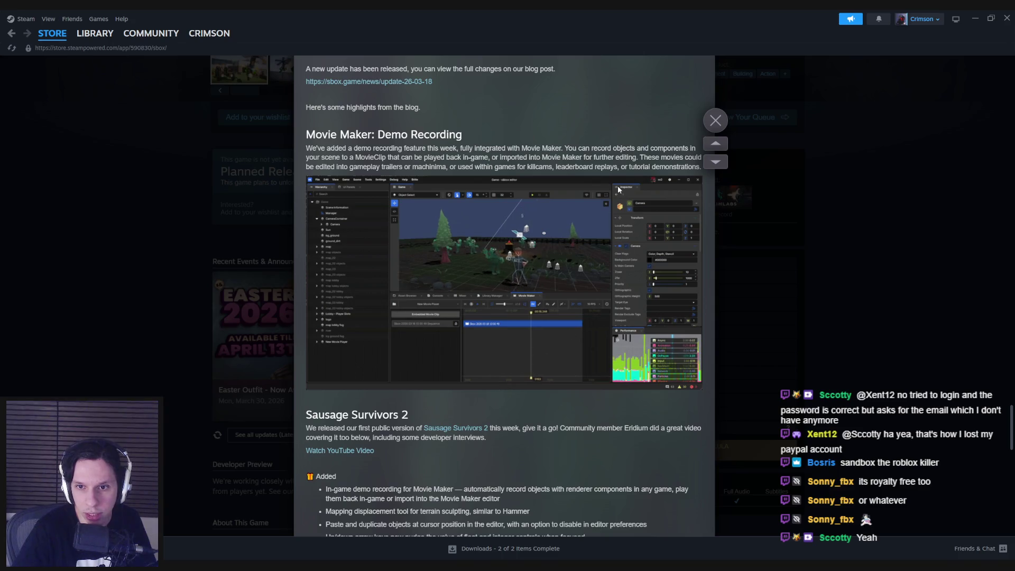
{"action": "scroll", "coordinate": [322, 409], "scroll_direction": "down", "scroll_amount": 2}
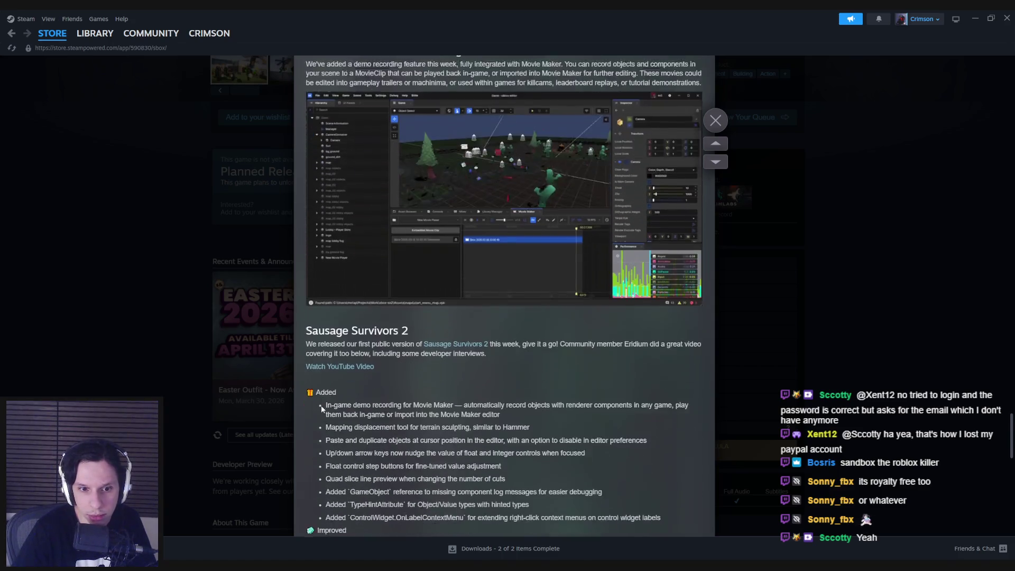
{"action": "scroll", "coordinate": [302, 399], "scroll_direction": "down", "scroll_amount": 3}
{"action": "scroll", "coordinate": [303, 397], "scroll_direction": "down", "scroll_amount": 6}
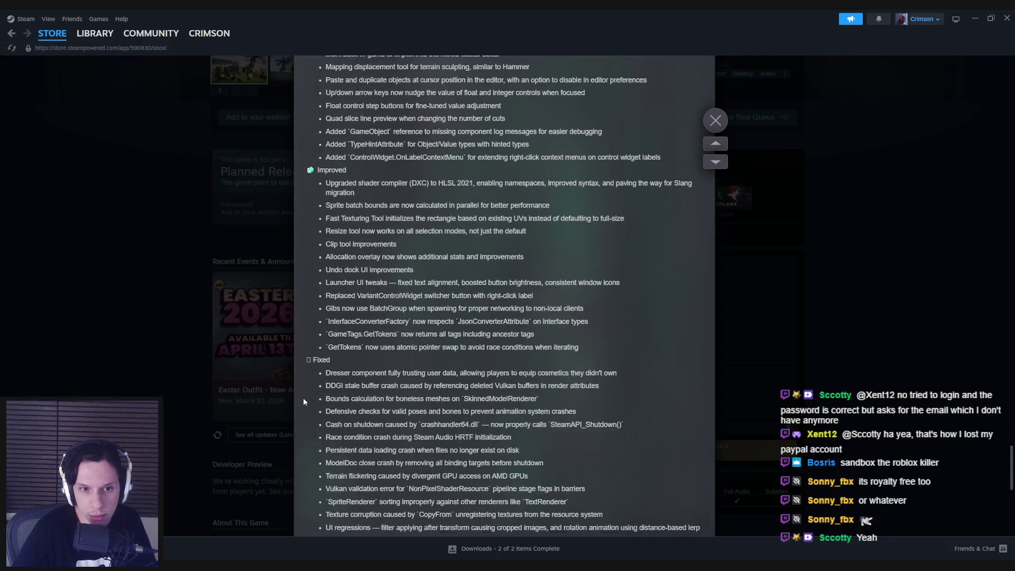
{"action": "scroll", "coordinate": [304, 401], "scroll_direction": "down", "scroll_amount": 10}
{"action": "scroll", "coordinate": [304, 402], "scroll_direction": "down", "scroll_amount": 5}
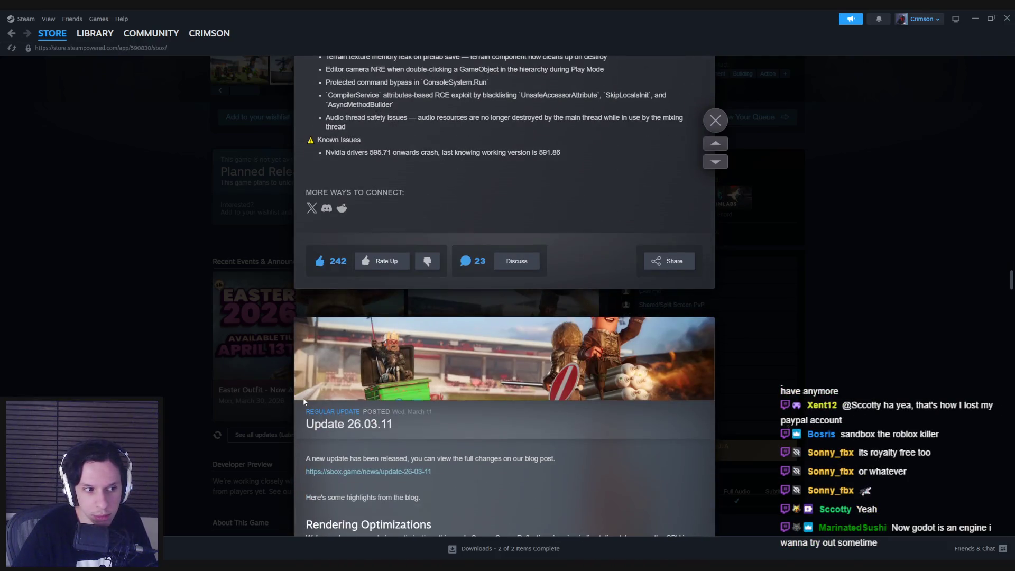
{"action": "scroll", "coordinate": [304, 402], "scroll_direction": "down", "scroll_amount": 6}
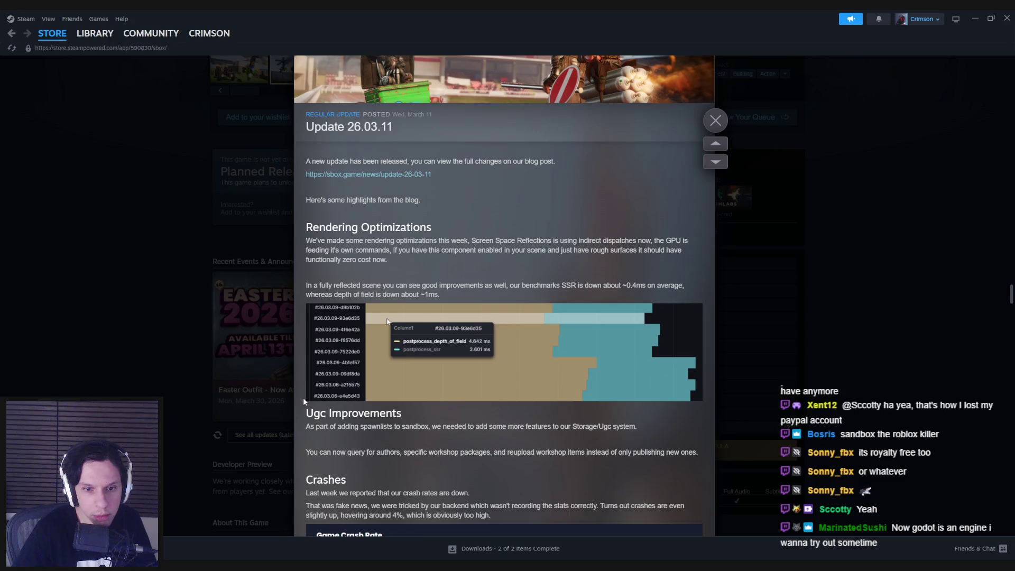
{"action": "scroll", "coordinate": [304, 402], "scroll_direction": "down", "scroll_amount": 2}
{"action": "scroll", "coordinate": [305, 402], "scroll_direction": "down", "scroll_amount": 2}
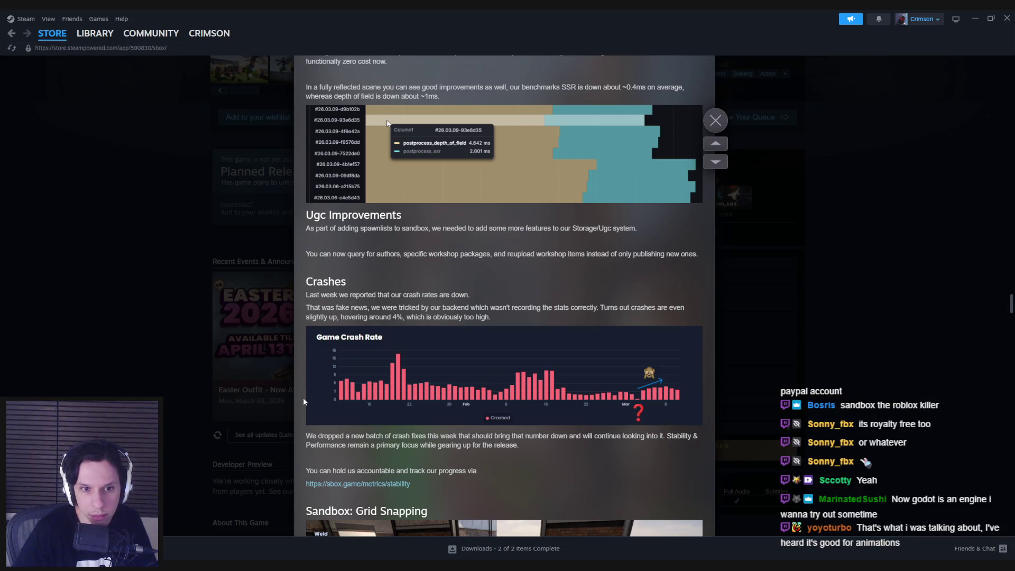
{"action": "scroll", "coordinate": [303, 398], "scroll_direction": "down", "scroll_amount": 3}
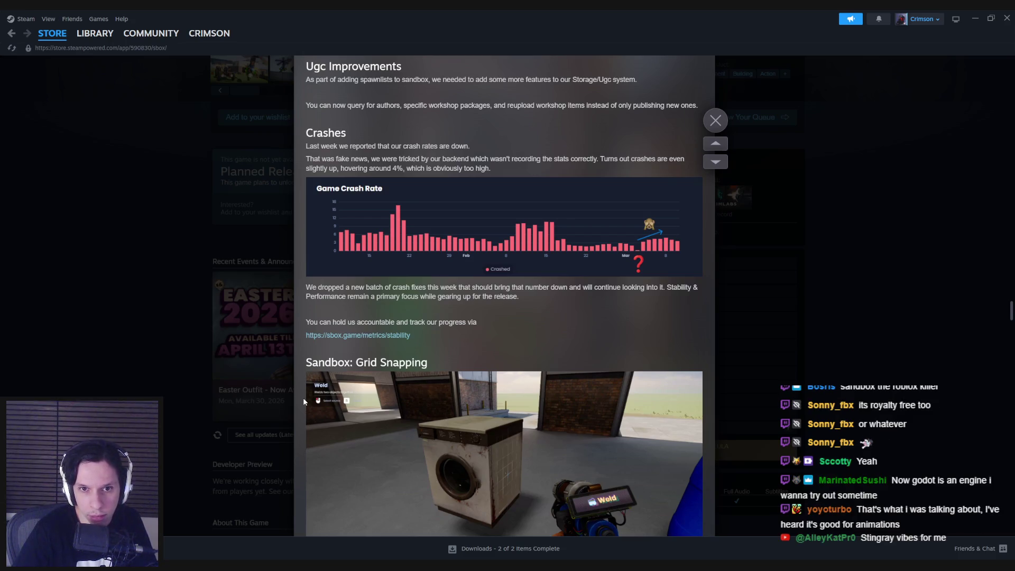
{"action": "scroll", "coordinate": [304, 398], "scroll_direction": "up", "scroll_amount": 1}
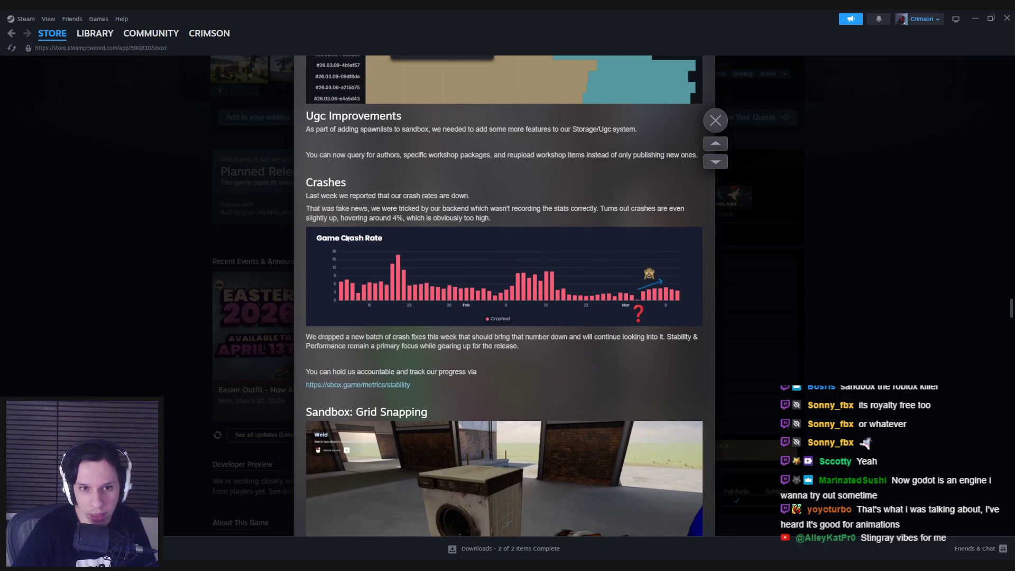
{"action": "left_click_drag", "start_coordinate": [350, 195], "coordinate": [471, 196]}
{"action": "left_click", "coordinate": [487, 191]}
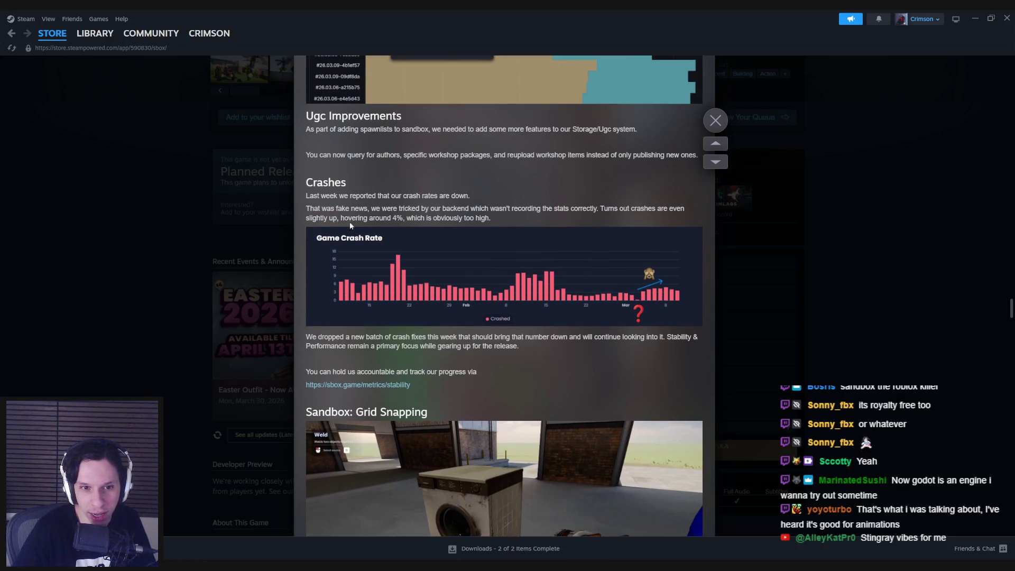
{"action": "left_click_drag", "start_coordinate": [338, 208], "coordinate": [323, 218]}
{"action": "left_click", "coordinate": [413, 210]}
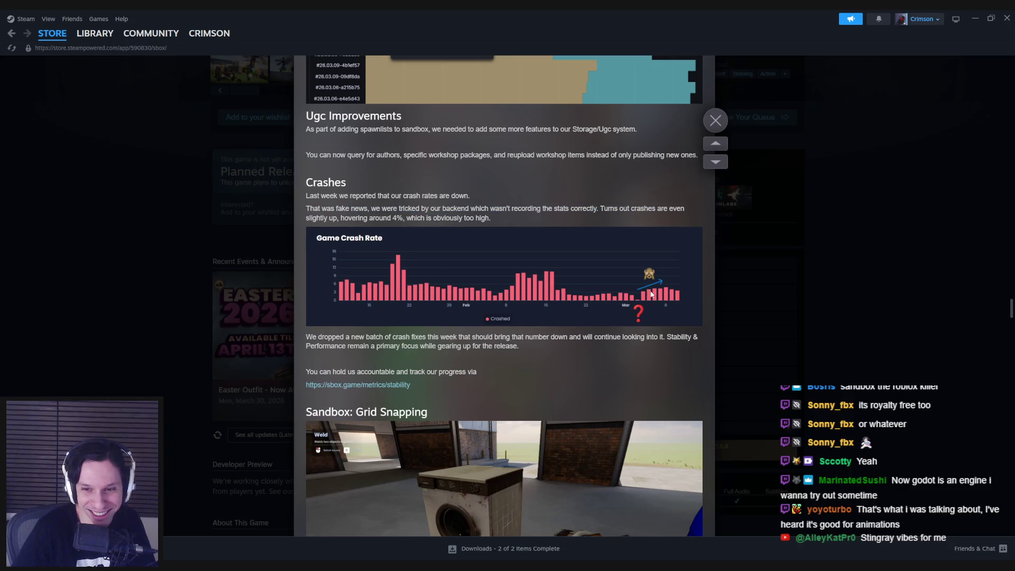
{"action": "scroll", "coordinate": [418, 359], "scroll_direction": "down", "scroll_amount": 5}
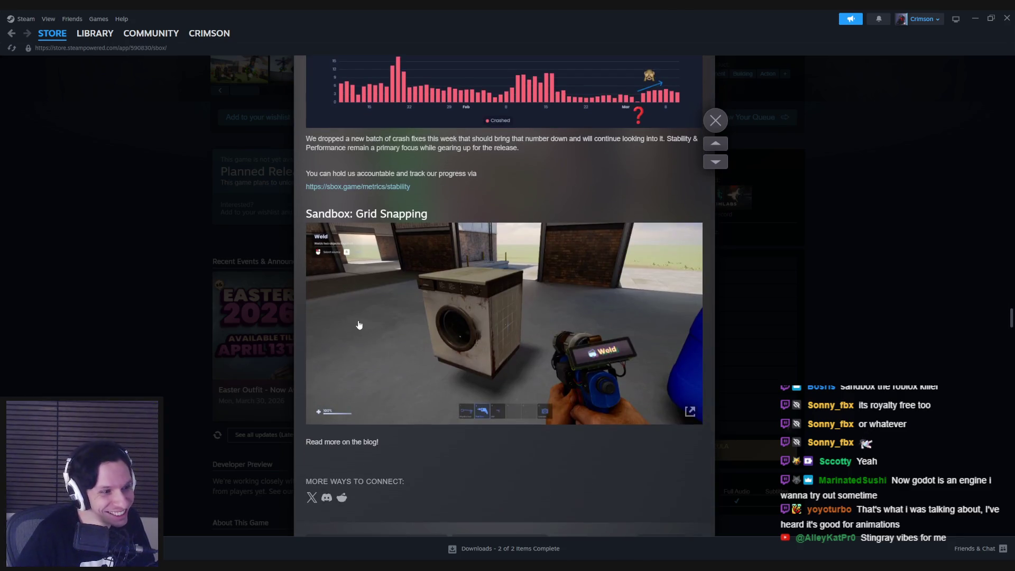
{"action": "scroll", "coordinate": [347, 297], "scroll_direction": "up", "scroll_amount": 6}
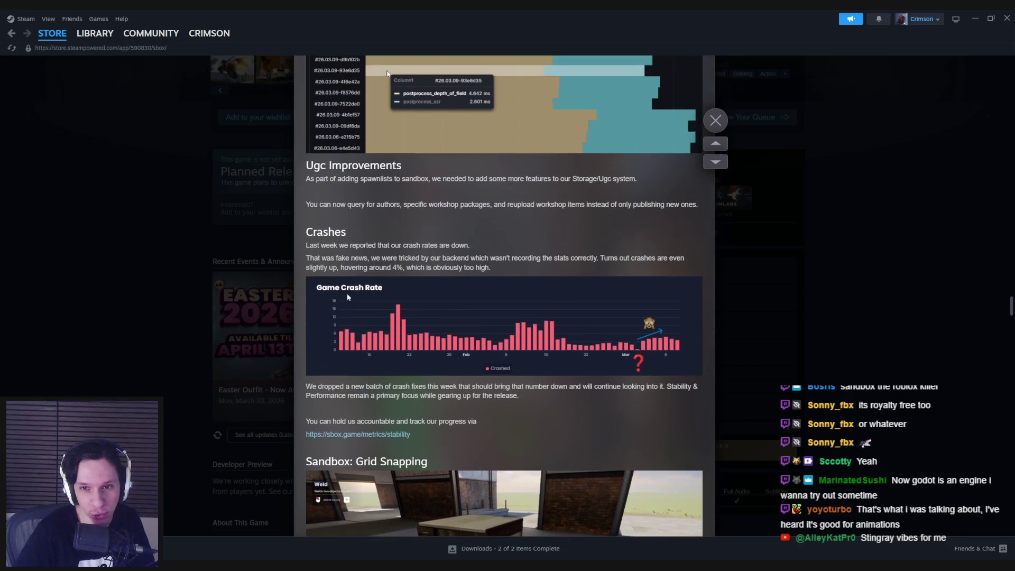
{"action": "scroll", "coordinate": [635, 344], "scroll_direction": "down", "scroll_amount": 11}
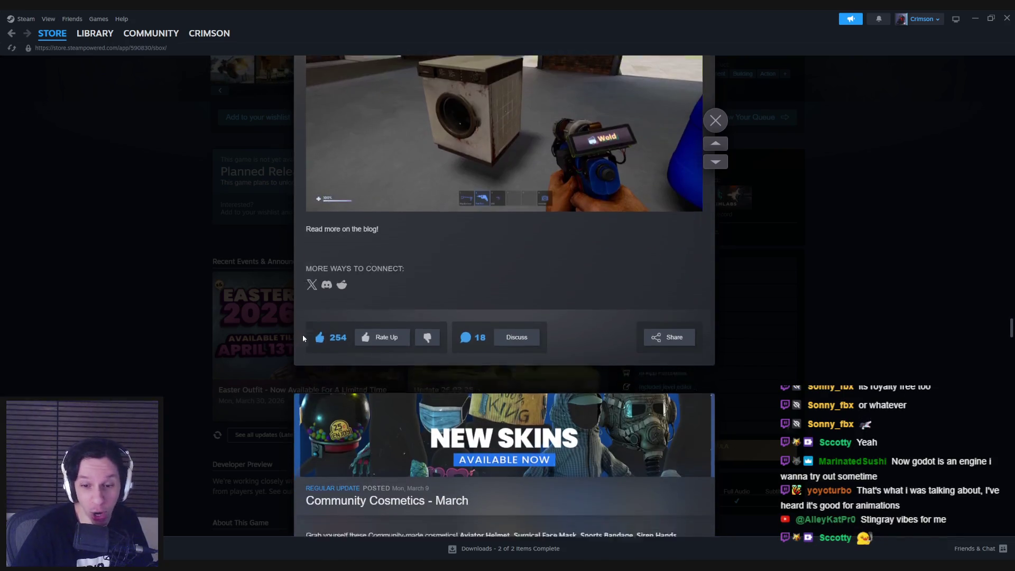
Read through the Community Cosmetics and Update 26.03.04 posts, dismiss them, and close Steam.
{"action": "scroll", "coordinate": [304, 338], "scroll_direction": "down", "scroll_amount": 6}
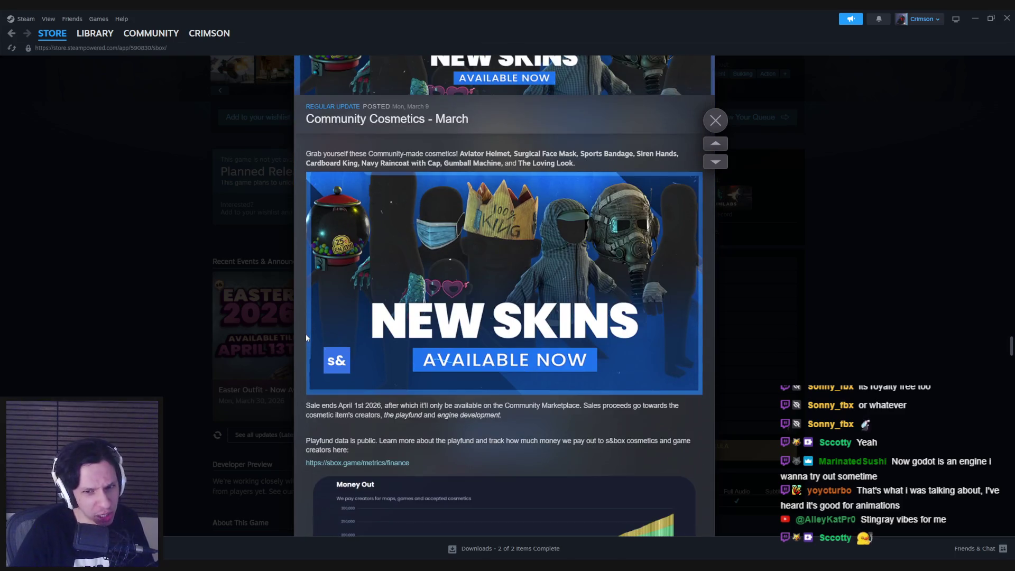
{"action": "scroll", "coordinate": [306, 338], "scroll_direction": "down", "scroll_amount": 8}
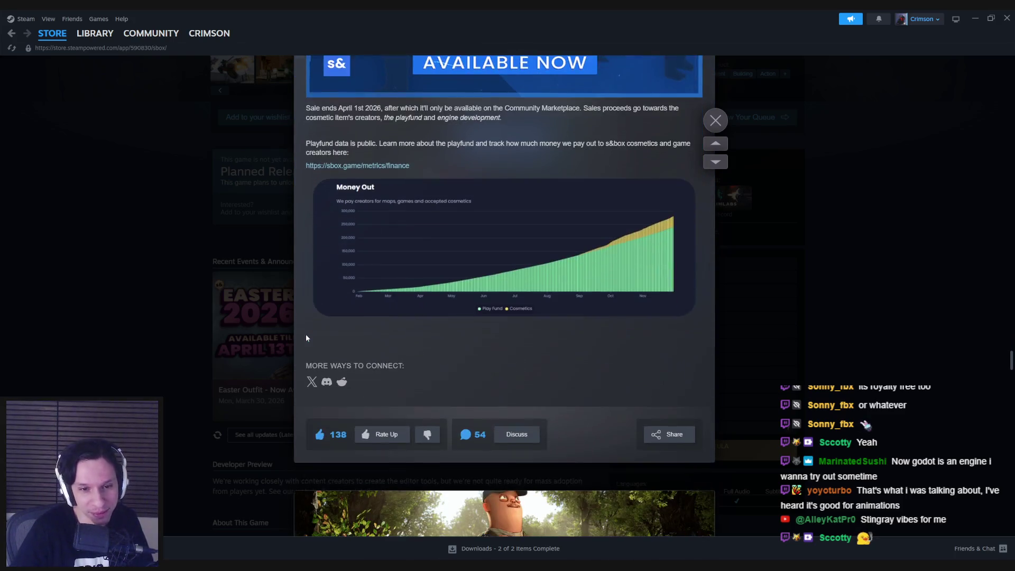
{"action": "scroll", "coordinate": [306, 336], "scroll_direction": "down", "scroll_amount": 7}
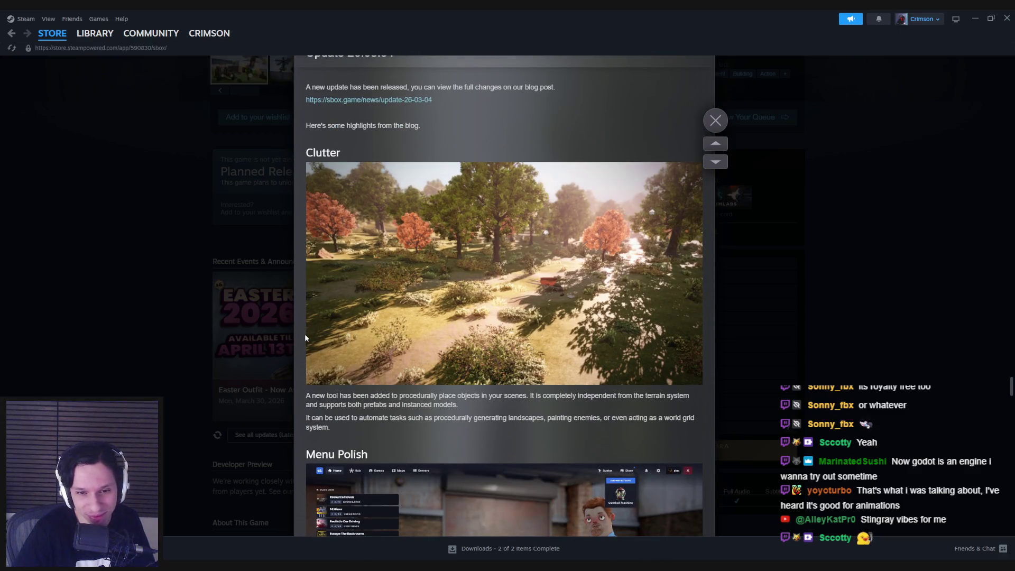
{"action": "scroll", "coordinate": [306, 337], "scroll_direction": "down", "scroll_amount": 4}
{"action": "scroll", "coordinate": [305, 337], "scroll_direction": "down", "scroll_amount": 2}
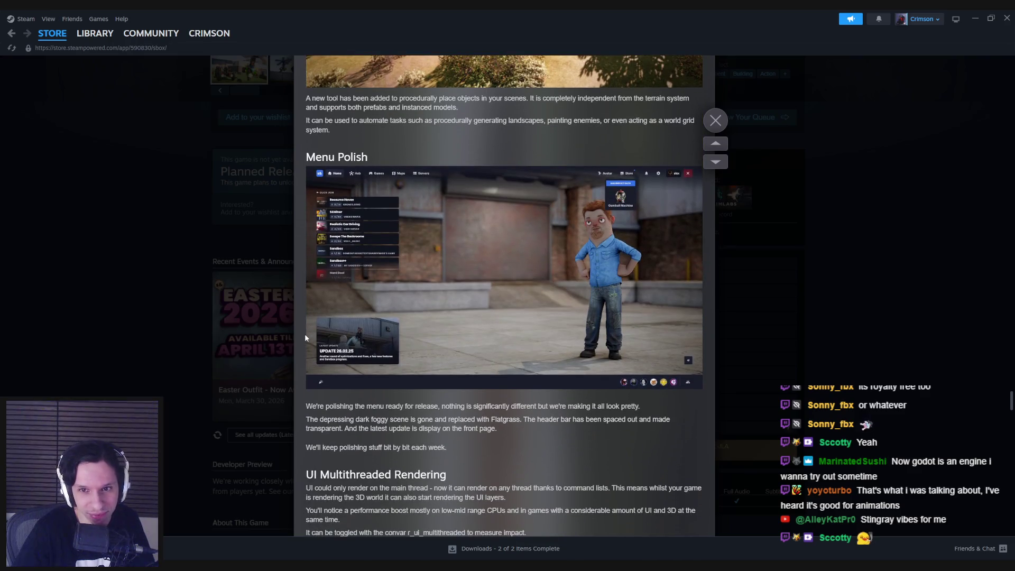
{"action": "scroll", "coordinate": [305, 338], "scroll_direction": "down", "scroll_amount": 6}
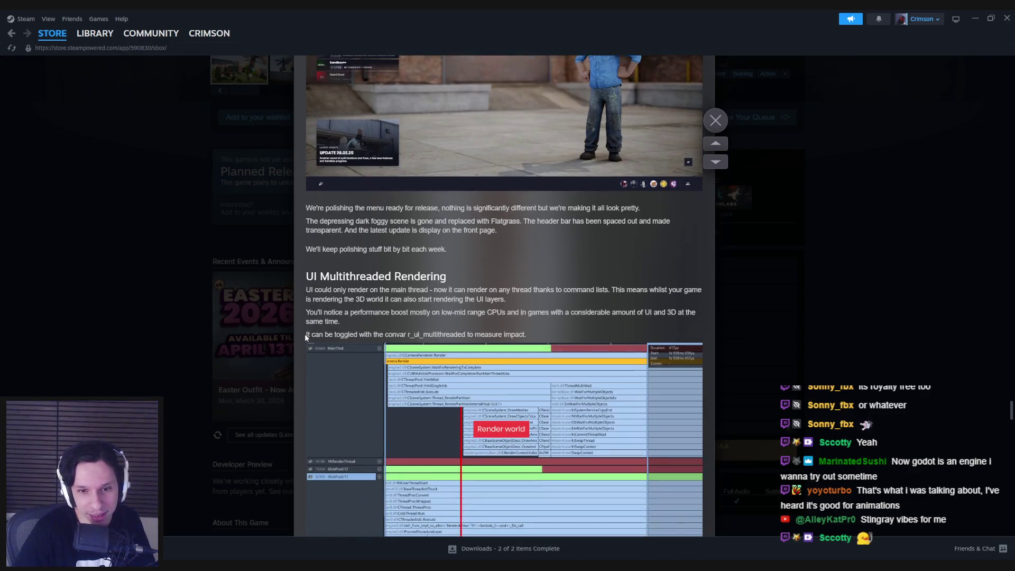
{"action": "scroll", "coordinate": [305, 338], "scroll_direction": "down", "scroll_amount": 8}
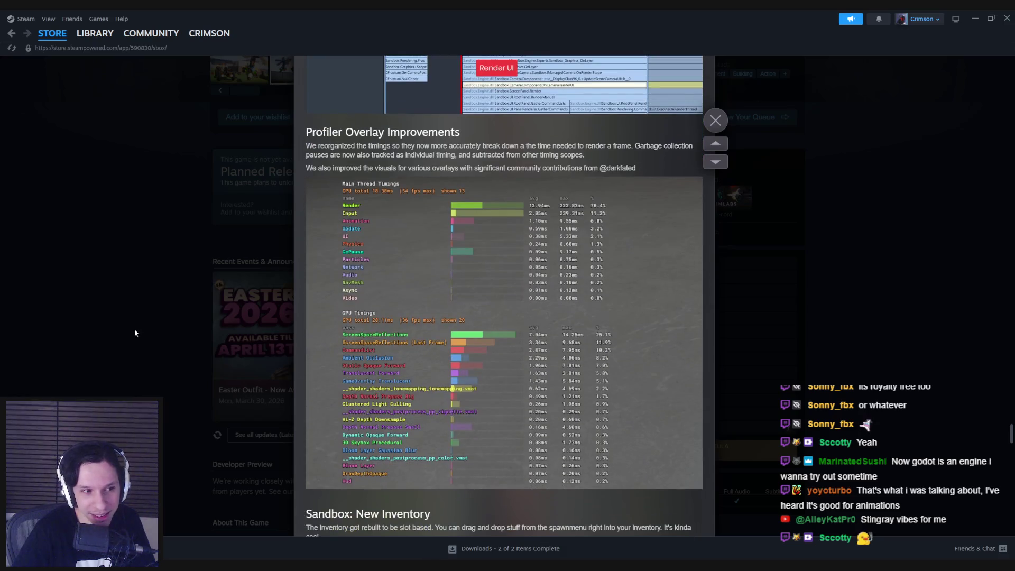
{"action": "left_click", "coordinate": [132, 332]}
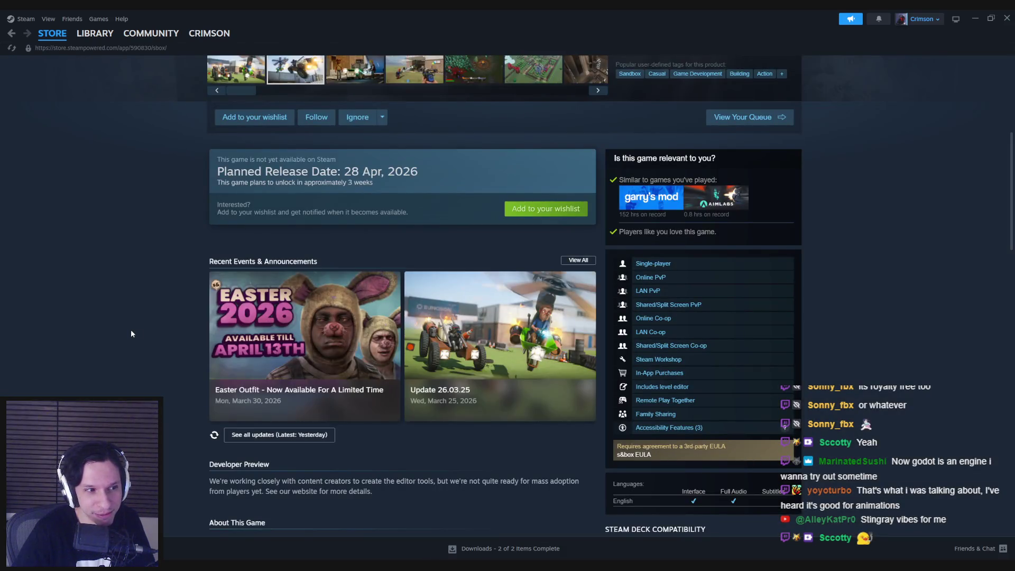
{"action": "left_click", "coordinate": [1007, 17]}
View the MeltableComponent and SmoothSync Details, then recentre the BeginPlay branch nodes.
{"action": "left_click_drag", "start_coordinate": [434, 284], "coordinate": [427, 287]}
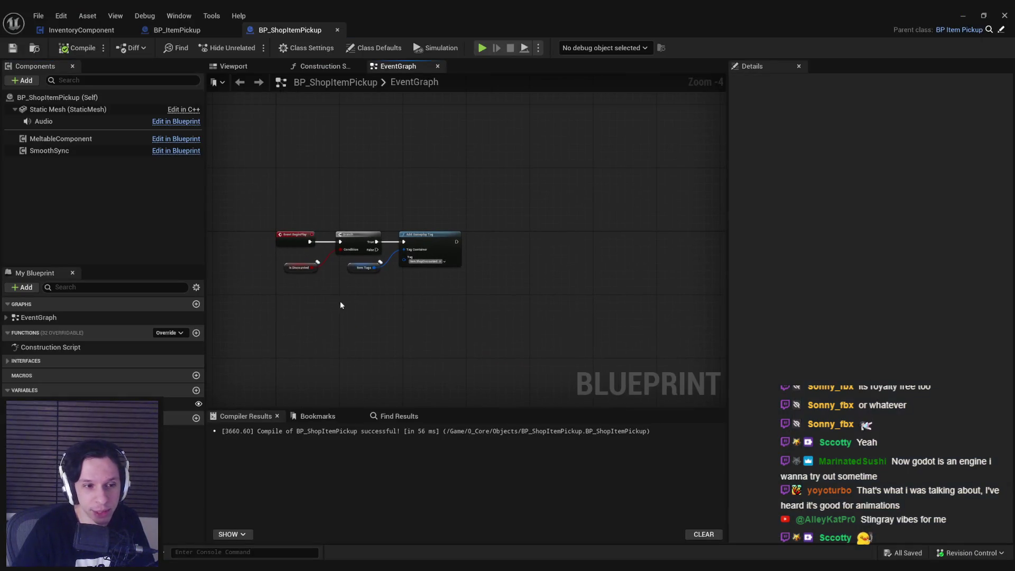
{"action": "left_click", "coordinate": [68, 139]}
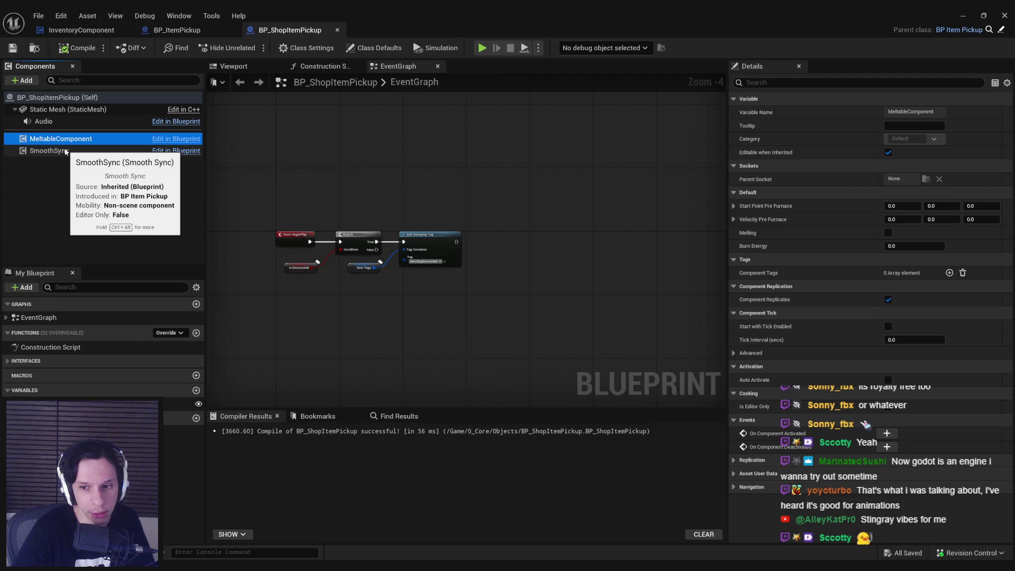
{"action": "left_click", "coordinate": [65, 152]}
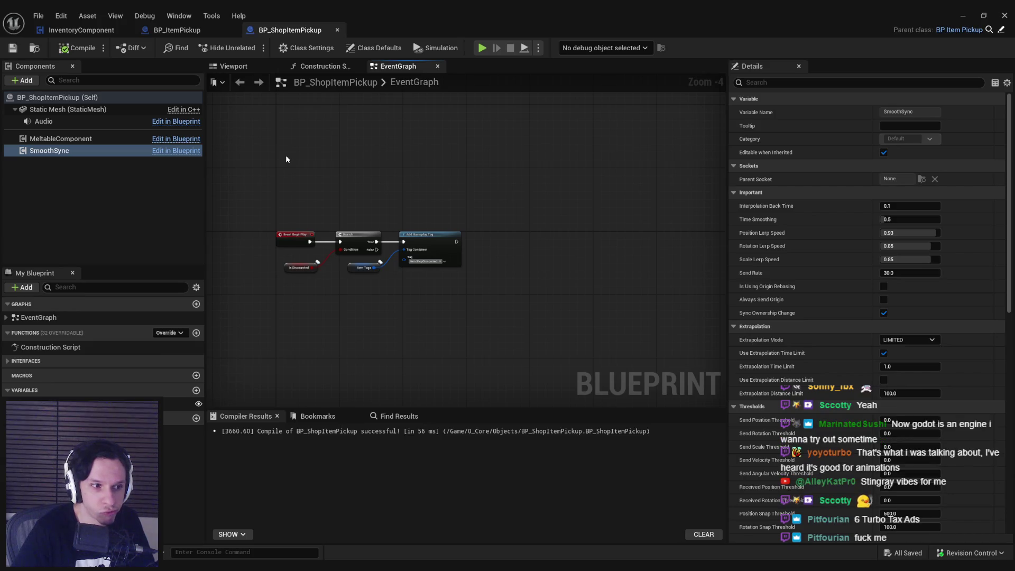
{"action": "left_click_drag", "start_coordinate": [286, 179], "coordinate": [306, 209]}
{"action": "scroll", "coordinate": [296, 227], "scroll_direction": "up", "scroll_amount": 1}
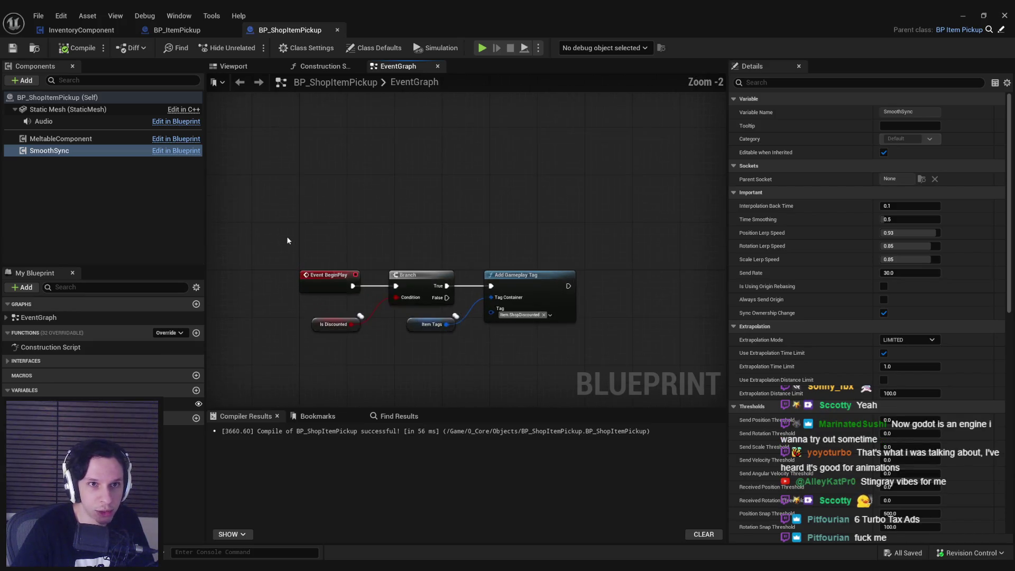
{"action": "mouse_move", "coordinate": [271, 237]}
{"action": "left_mouse_down"}
{"action": "mouse_move", "coordinate": [303, 178]}
{"action": "mouse_move", "coordinate": [340, 200]}
{"action": "mouse_move", "coordinate": [309, 197]}
{"action": "left_mouse_up"}
{"action": "scroll", "coordinate": [328, 200], "scroll_direction": "up", "scroll_amount": 1}
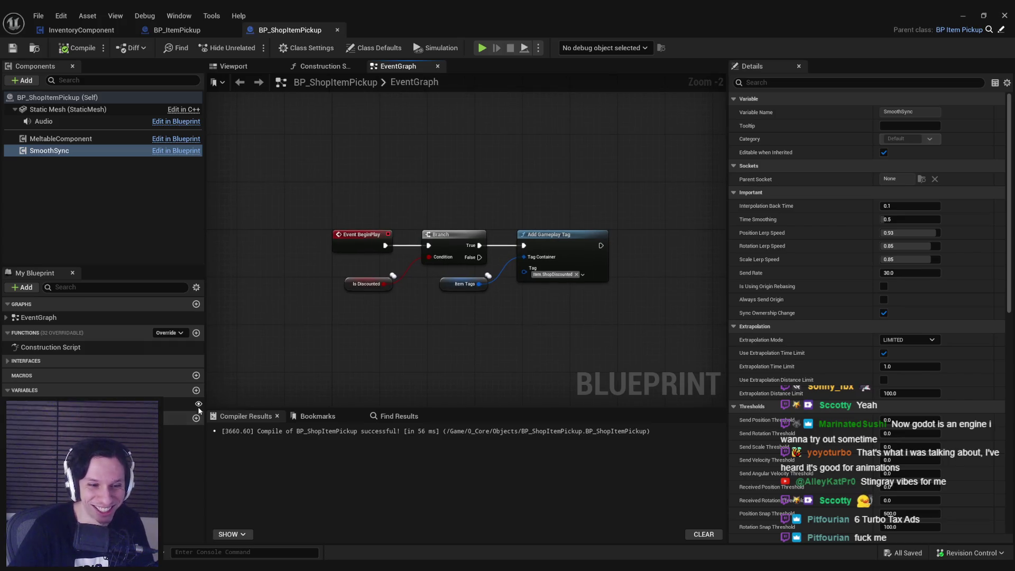
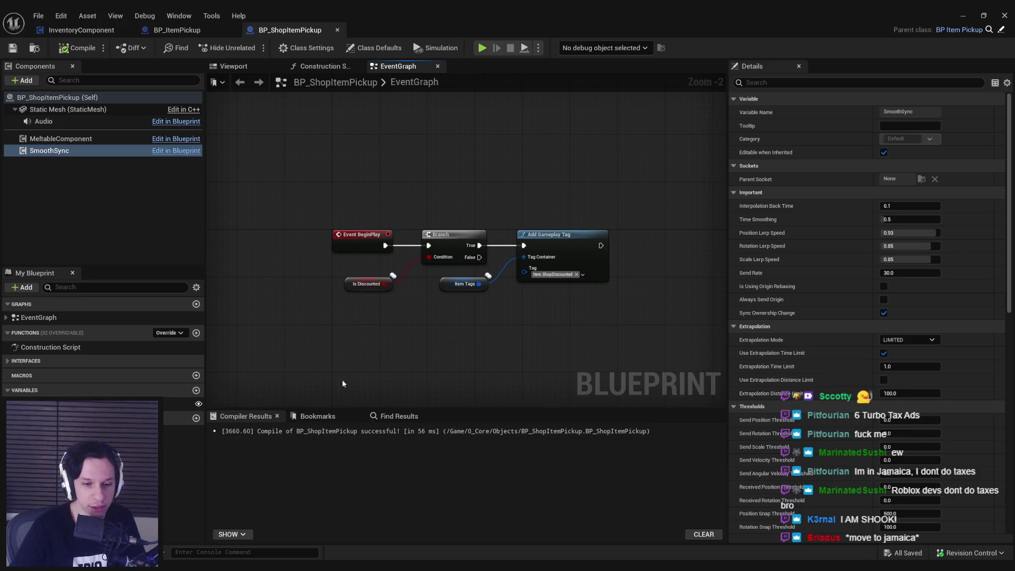
Scroll the BP_ShopItemPickup graph and briefly compare it with the BP_ItemPickup graph.
{"action": "mouse_move", "coordinate": [283, 566]}
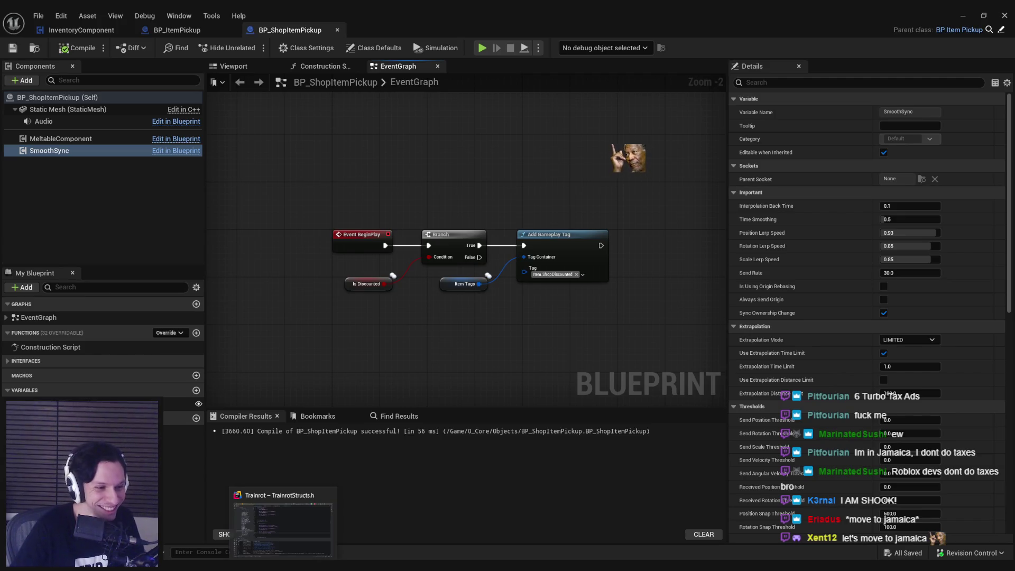
{"action": "scroll", "coordinate": [449, 318], "scroll_direction": "down", "scroll_amount": 1}
{"action": "scroll", "coordinate": [449, 319], "scroll_direction": "up", "scroll_amount": 2}
{"action": "scroll", "coordinate": [447, 316], "scroll_direction": "down", "scroll_amount": 3}
{"action": "scroll", "coordinate": [420, 296], "scroll_direction": "up", "scroll_amount": 4}
{"action": "scroll", "coordinate": [451, 264], "scroll_direction": "down", "scroll_amount": 3}
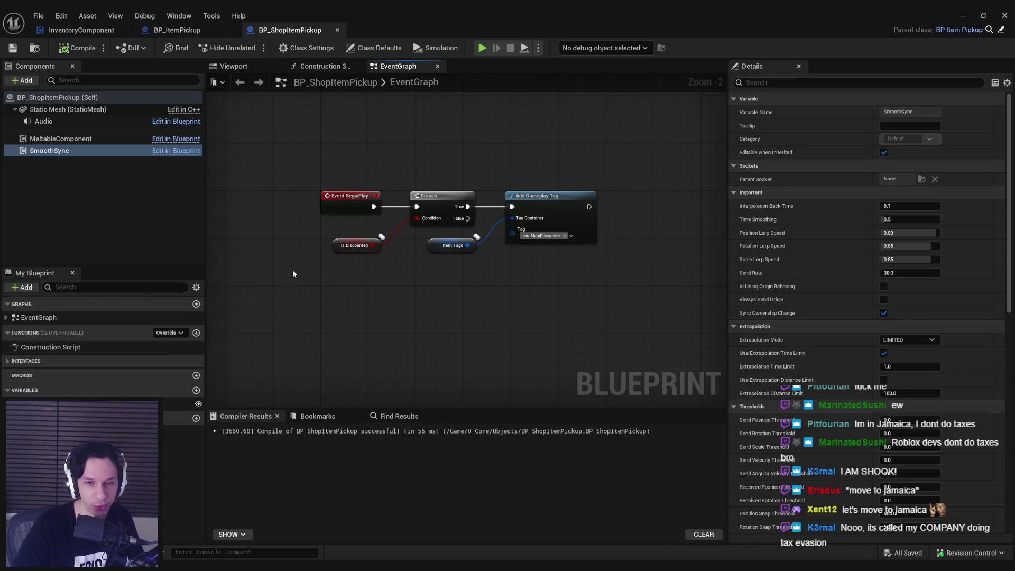
{"action": "left_click", "coordinate": [189, 32]}
{"action": "left_click", "coordinate": [279, 32]}
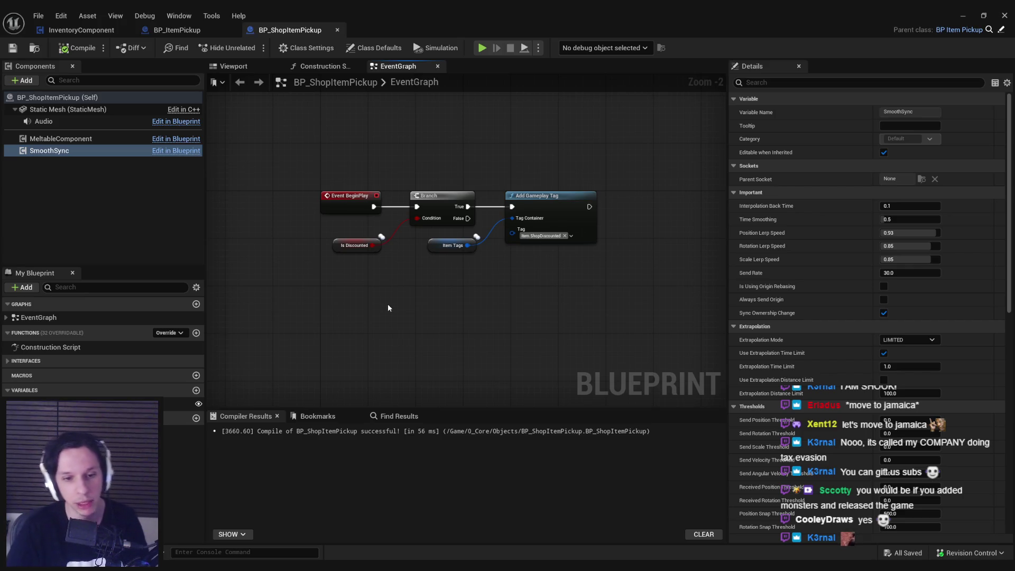
Inspect the SmoothSync component's settings, then return to the event graph.
{"action": "left_click", "coordinate": [134, 174]}
{"action": "left_click", "coordinate": [107, 151]}
{"action": "left_click", "coordinate": [120, 222]}
{"action": "left_click", "coordinate": [96, 152]}
{"action": "left_click", "coordinate": [127, 186]}
{"action": "left_click", "coordinate": [299, 286]}
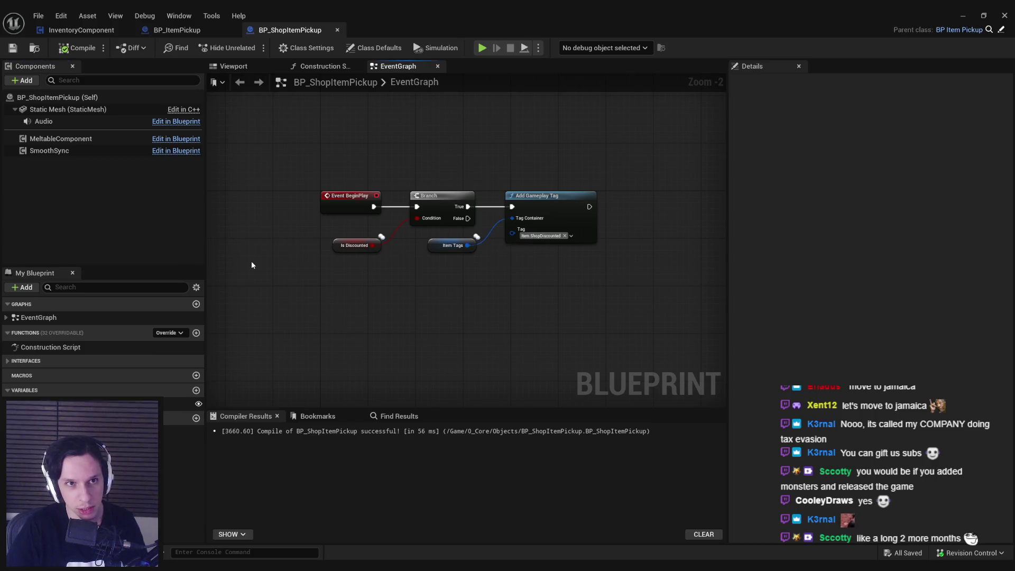
Compare the BP_ItemPickup, BP_ShopItemPickup and InventoryComponent graphs, ending on BP_ShopItemPickup.
{"action": "left_click", "coordinate": [180, 30]}
{"action": "left_click", "coordinate": [280, 31]}
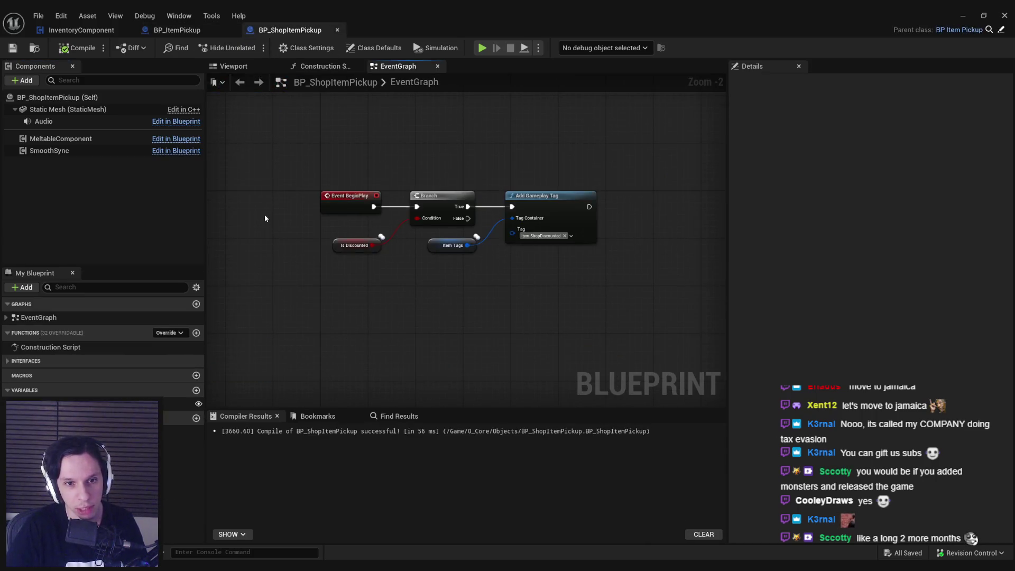
{"action": "left_click", "coordinate": [180, 31]}
{"action": "left_click", "coordinate": [59, 30]}
{"action": "left_click", "coordinate": [178, 30]}
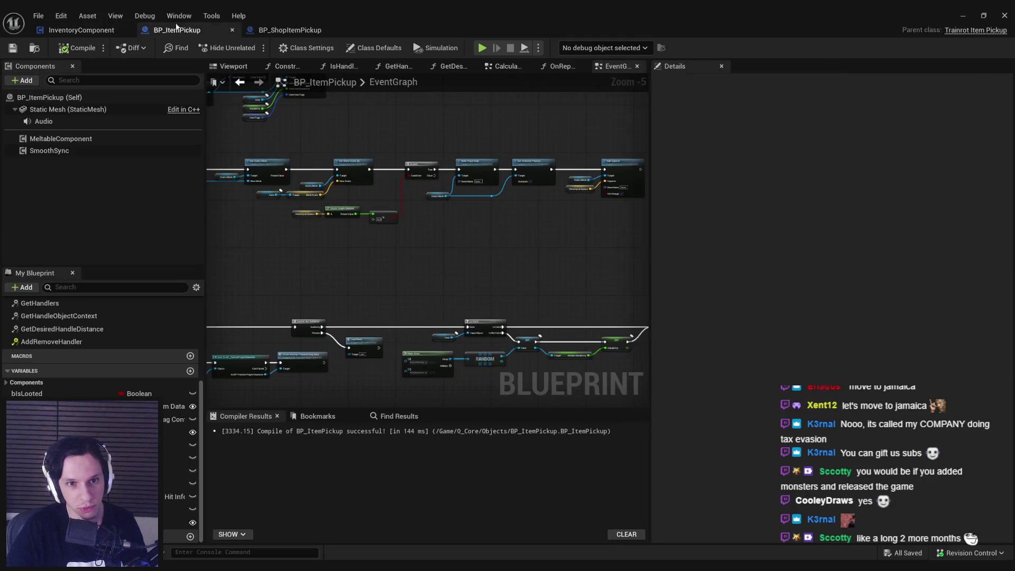
{"action": "left_click", "coordinate": [289, 31]}
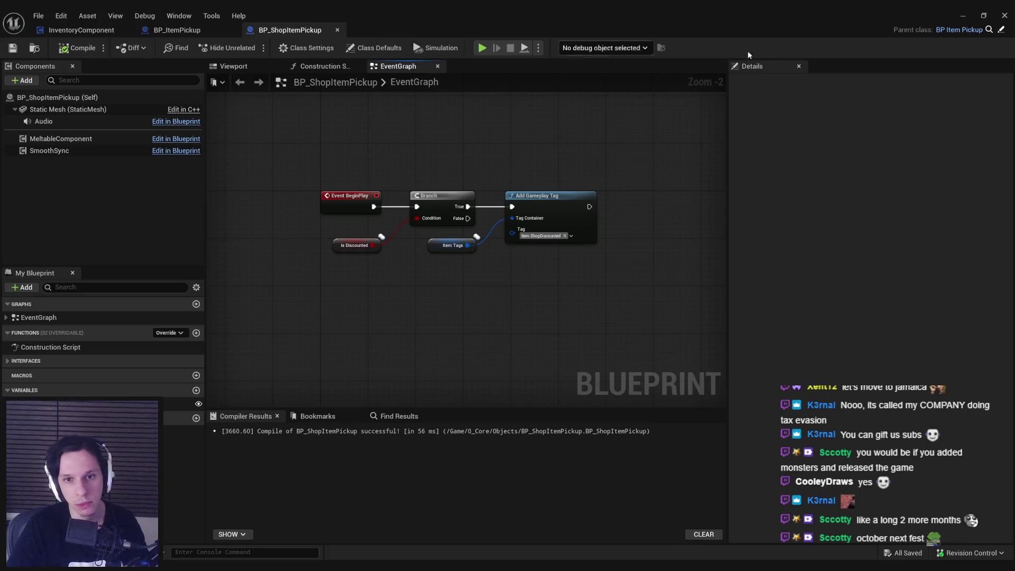
Return to the level editor, starting and then cancelling deletion of BP_ShopItemPickup.
{"action": "left_click", "coordinate": [963, 15]}
{"action": "key", "text": "Delete"}
{"action": "key", "text": "Escape"}
Open BP_ItemPickup from the Content Browser with its Blueprint editor maximized.
{"action": "mouse_move", "coordinate": [332, 570]}
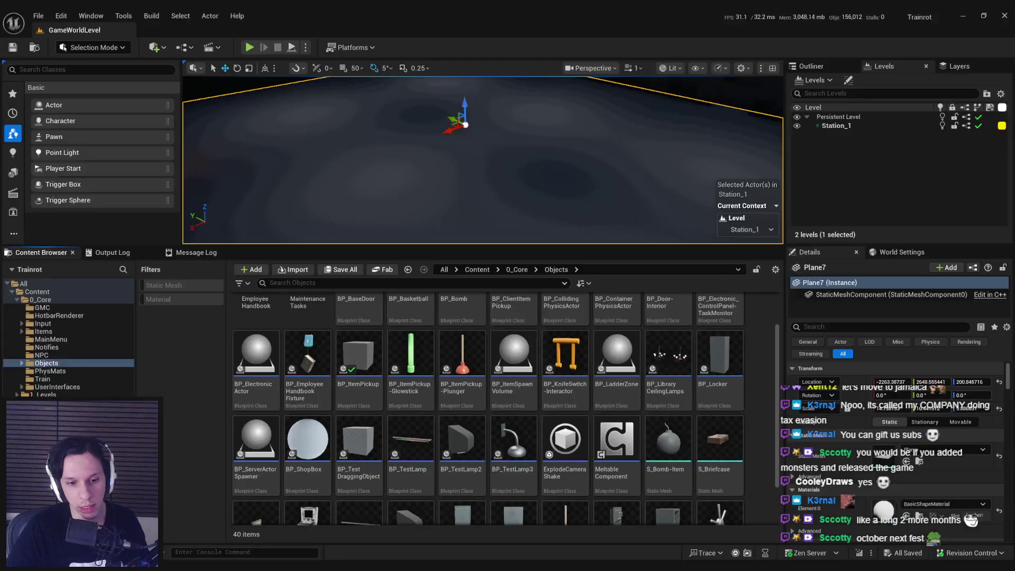
{"action": "double_click", "coordinate": [358, 357]}
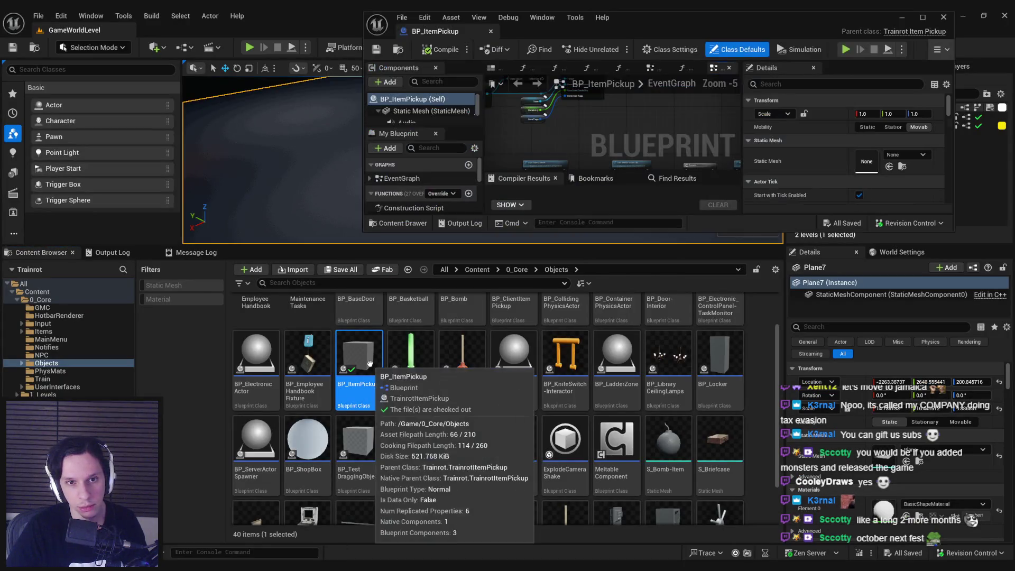
{"action": "double_click", "coordinate": [672, 23]}
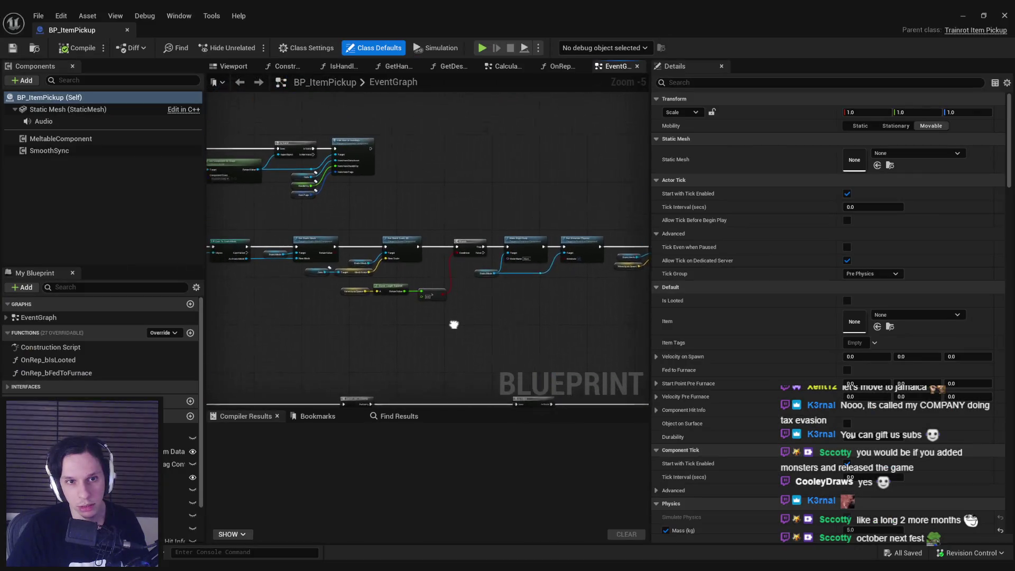
Inspect the Item Tags variable node and box-select part of the event graph.
{"action": "left_click", "coordinate": [464, 222]}
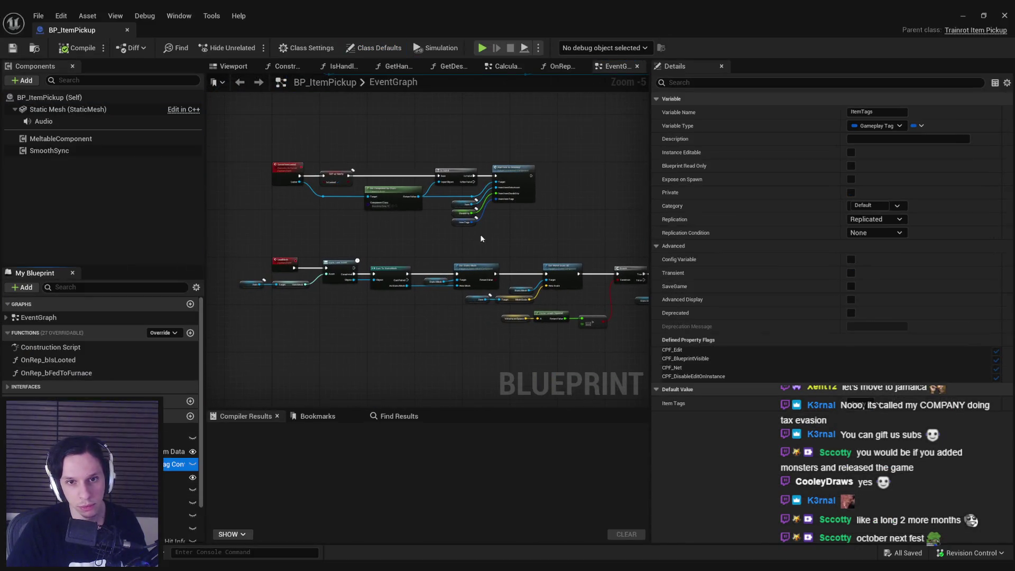
{"action": "scroll", "coordinate": [466, 225], "scroll_direction": "up", "scroll_amount": 3}
{"action": "left_click_drag", "start_coordinate": [480, 224], "coordinate": [415, 214]}
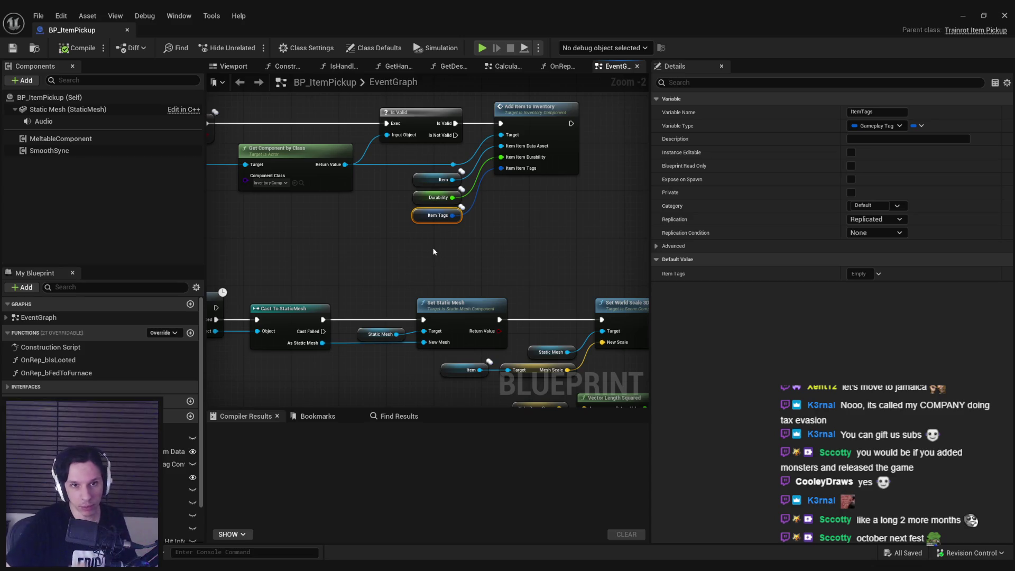
{"action": "left_click", "coordinate": [489, 214]}
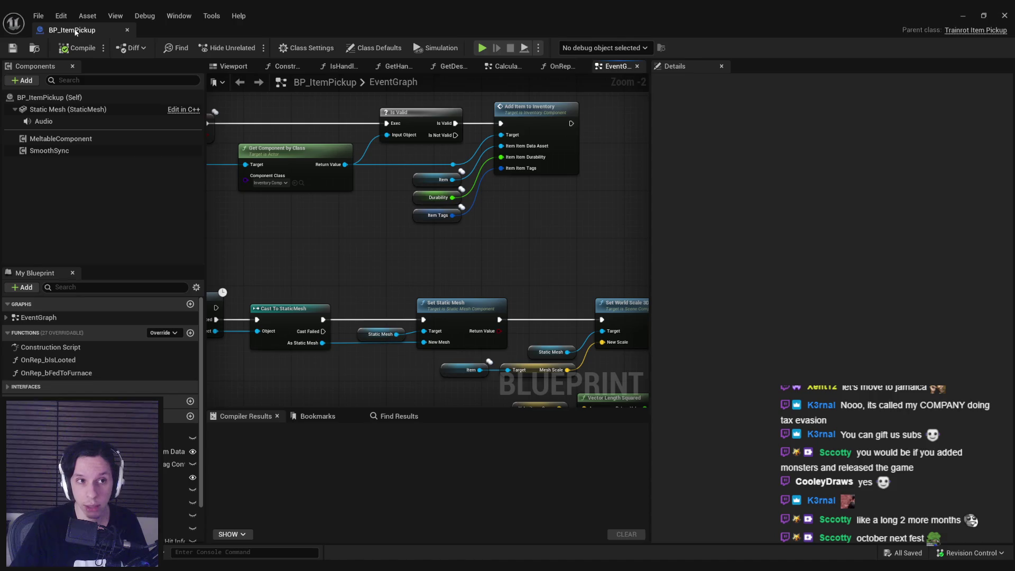
Jump to the SetHighlightState interface event, view its Set Custom Primitive Data Float logic, then minimize the editor.
{"action": "left_click", "coordinate": [13, 386]}
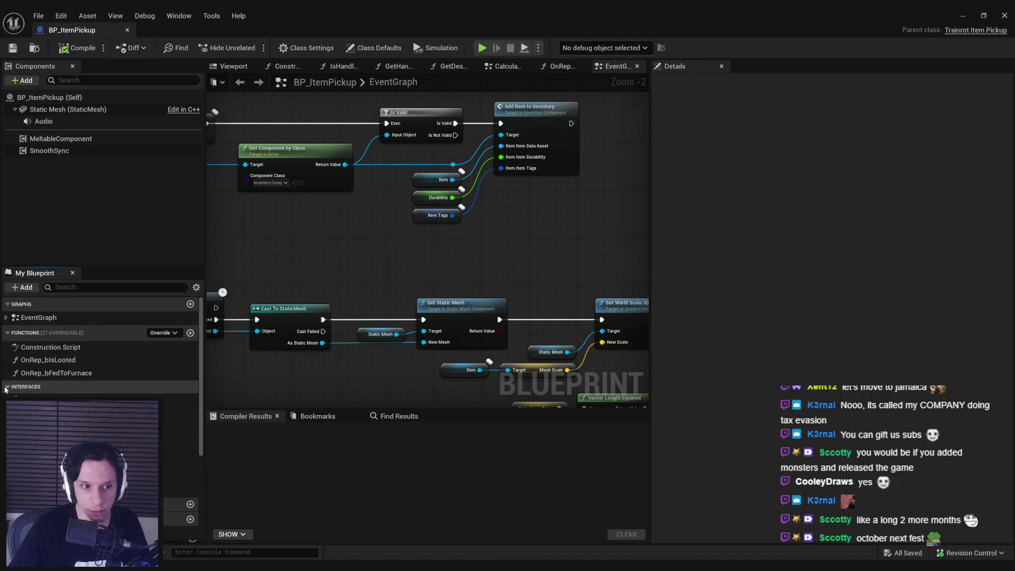
{"action": "double_click", "coordinate": [21, 397]}
{"action": "mouse_move", "coordinate": [553, 317]}
{"action": "left_mouse_down"}
{"action": "mouse_move", "coordinate": [353, 303]}
{"action": "mouse_move", "coordinate": [432, 298]}
{"action": "left_mouse_up"}
{"action": "scroll", "coordinate": [431, 296], "scroll_direction": "down", "scroll_amount": 1}
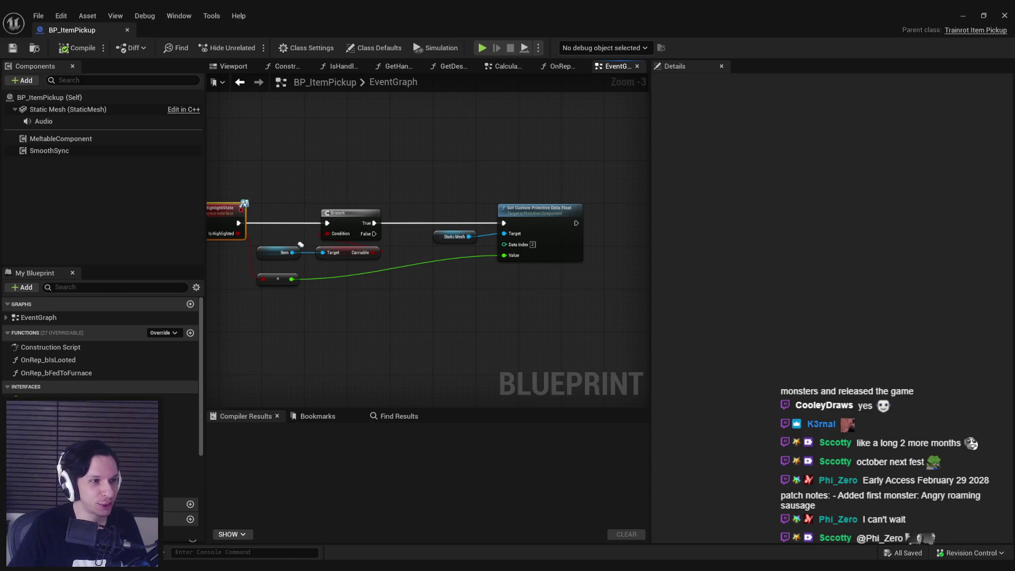
{"action": "left_click_drag", "start_coordinate": [385, 310], "coordinate": [409, 317]}
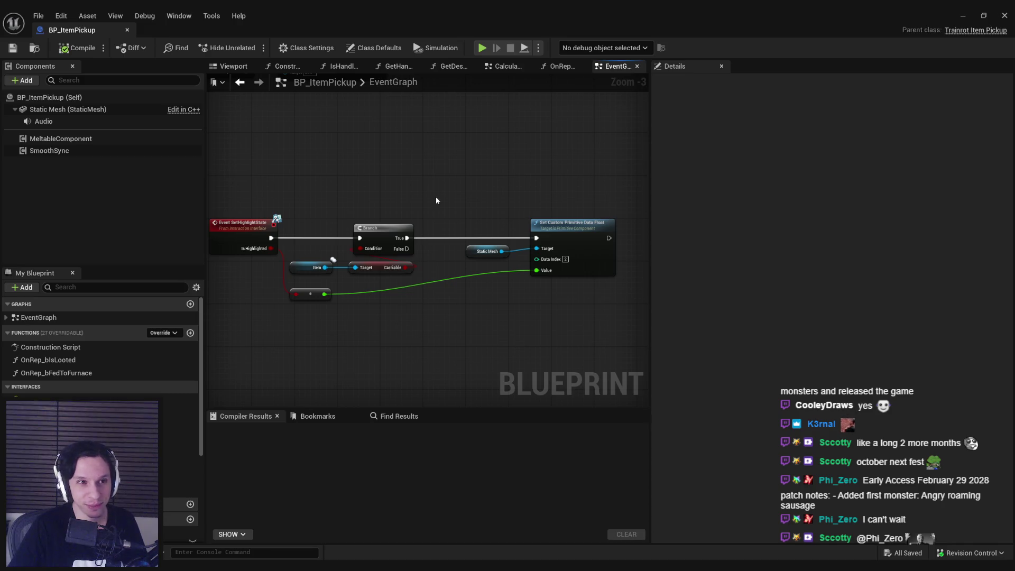
{"action": "left_click", "coordinate": [963, 16]}
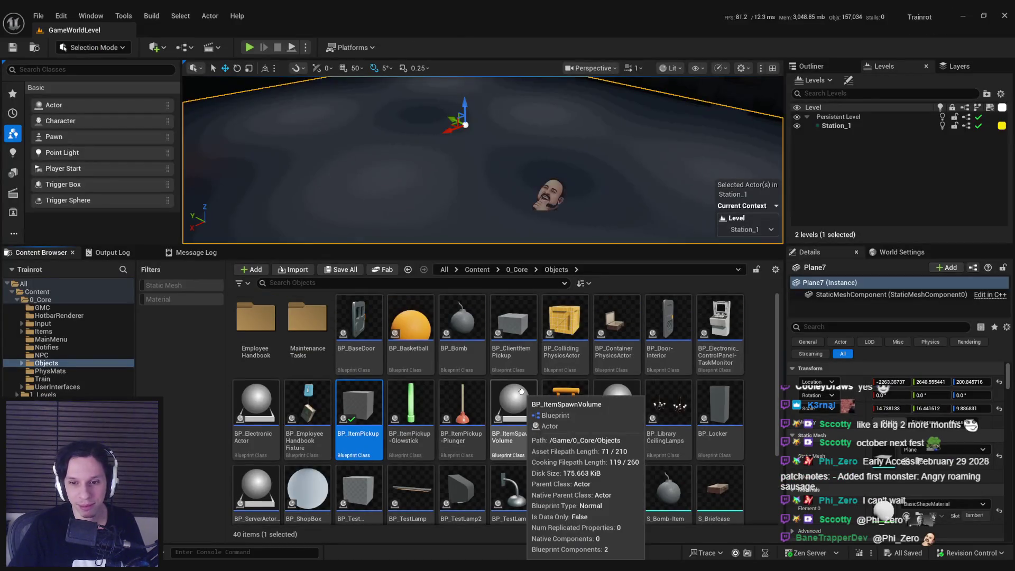
{"action": "left_click", "coordinate": [513, 269]}
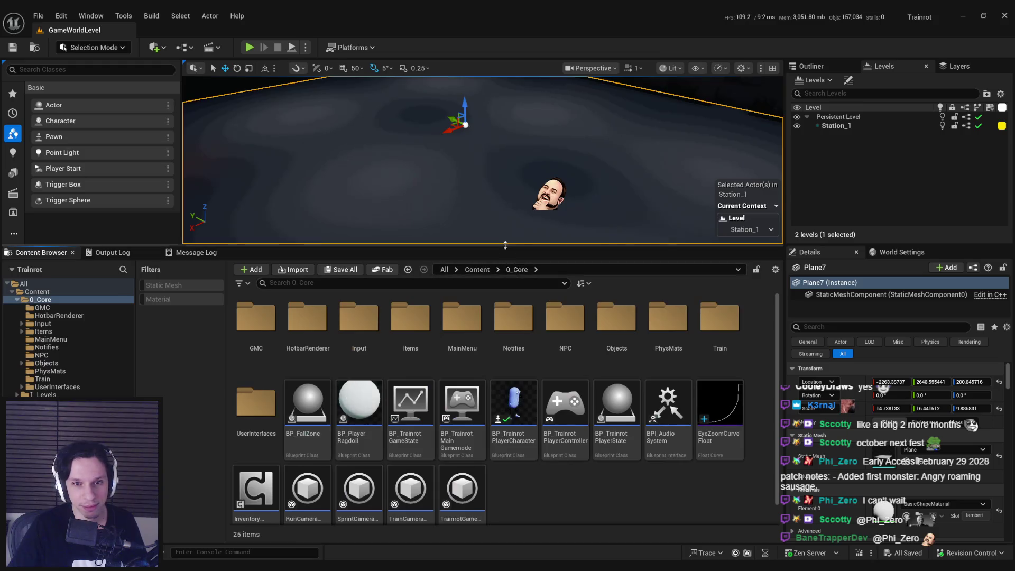
{"action": "double_click", "coordinate": [566, 322]}
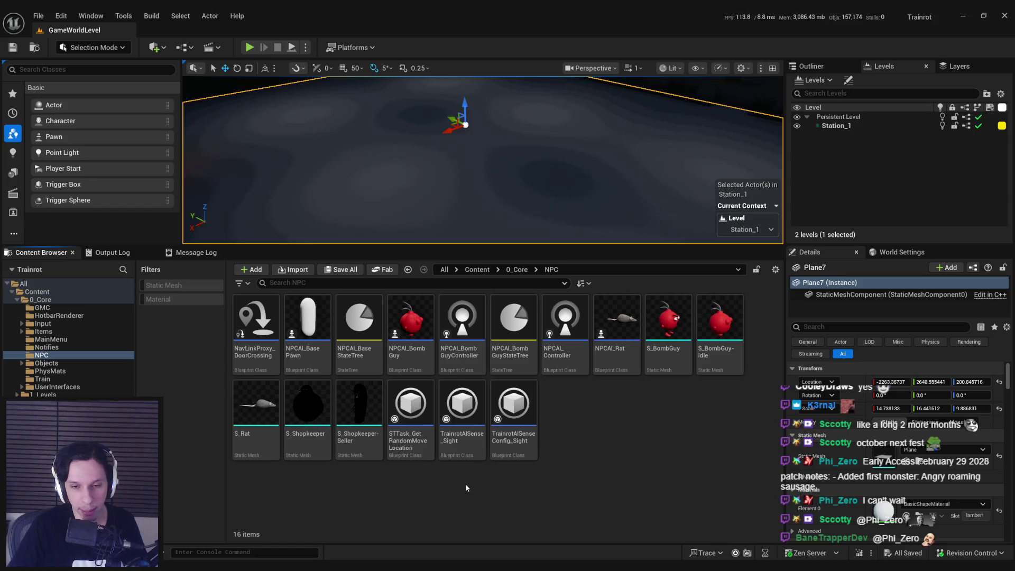
{"action": "left_click", "coordinate": [511, 270]}
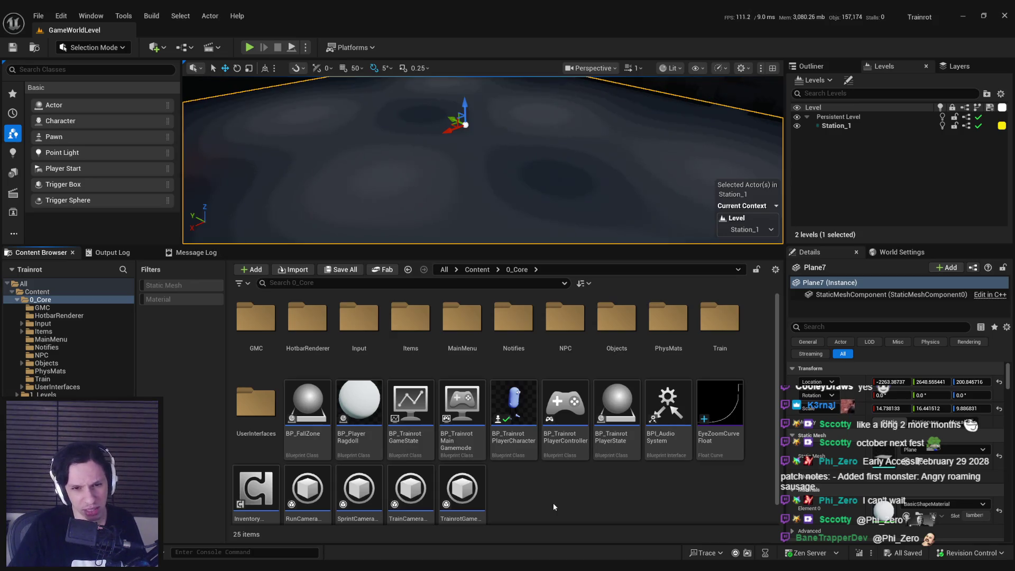
{"action": "double_click", "coordinate": [410, 320]}
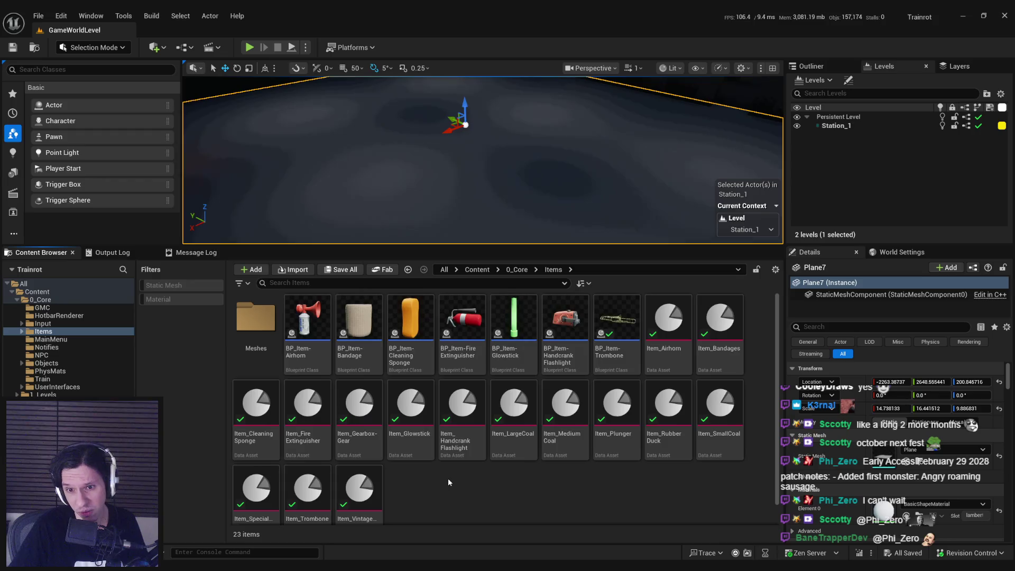
{"action": "key", "text": "alt+Left"}
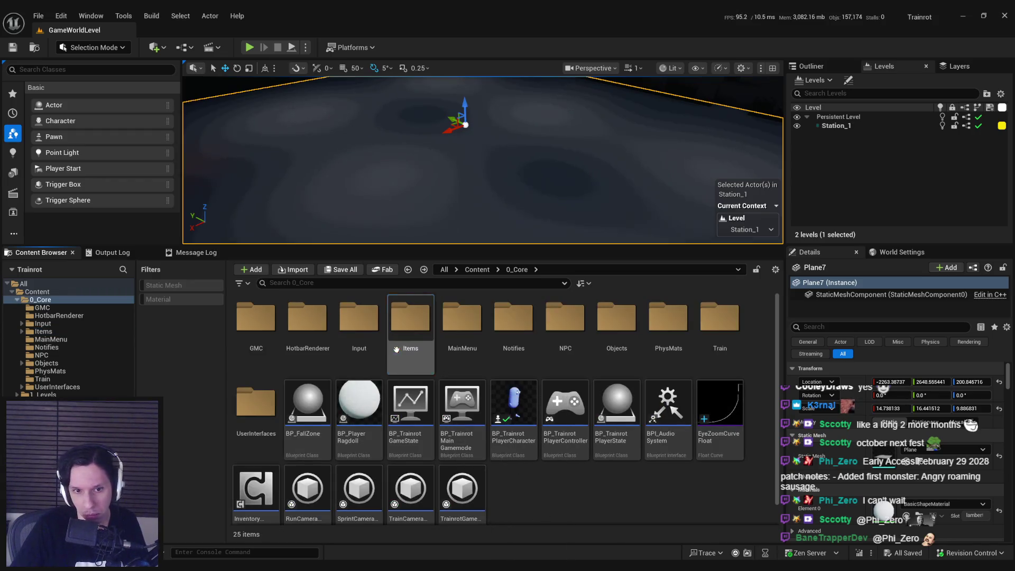
{"action": "double_click", "coordinate": [410, 317]}
{"action": "key", "text": "alt+Left"}
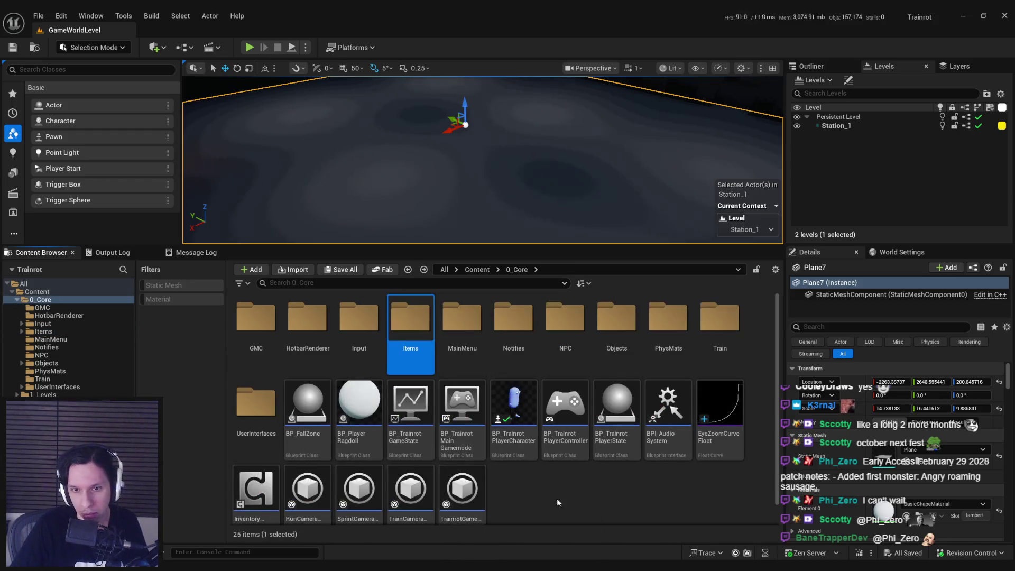
{"action": "left_click", "coordinate": [564, 339]}
{"action": "double_click", "coordinate": [618, 338]}
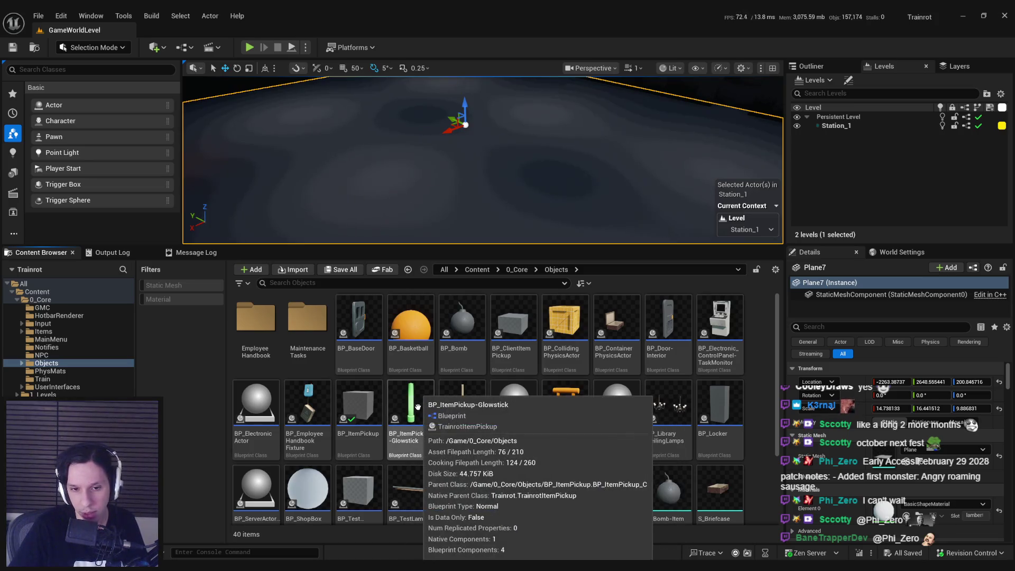
{"action": "double_click", "coordinate": [421, 410]}
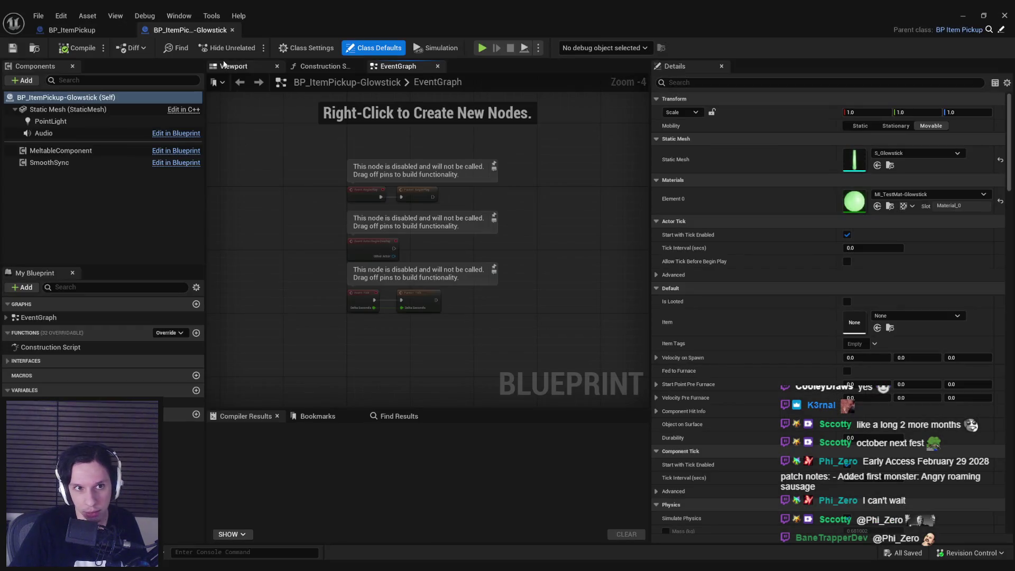
{"action": "left_click", "coordinate": [233, 30]}
{"action": "left_click", "coordinate": [1005, 16]}
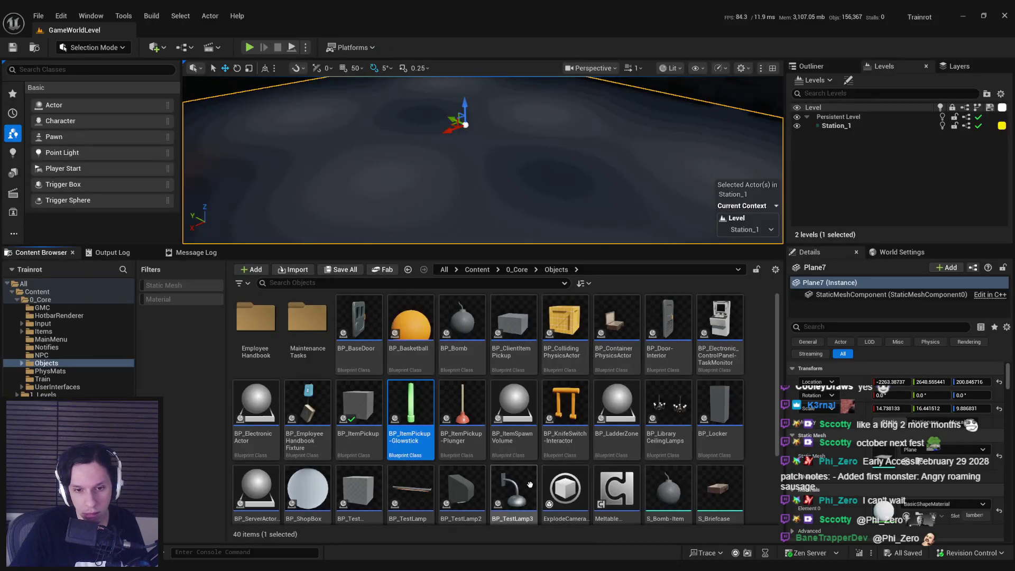
{"action": "scroll", "coordinate": [491, 387], "scroll_direction": "down", "scroll_amount": 3}
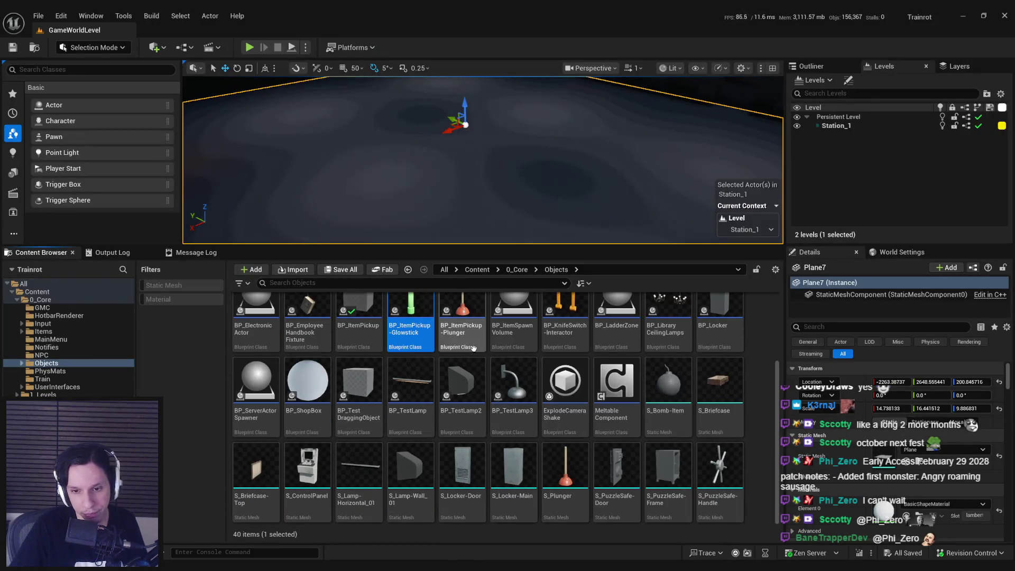
{"action": "scroll", "coordinate": [491, 387], "scroll_direction": "up", "scroll_amount": 2}
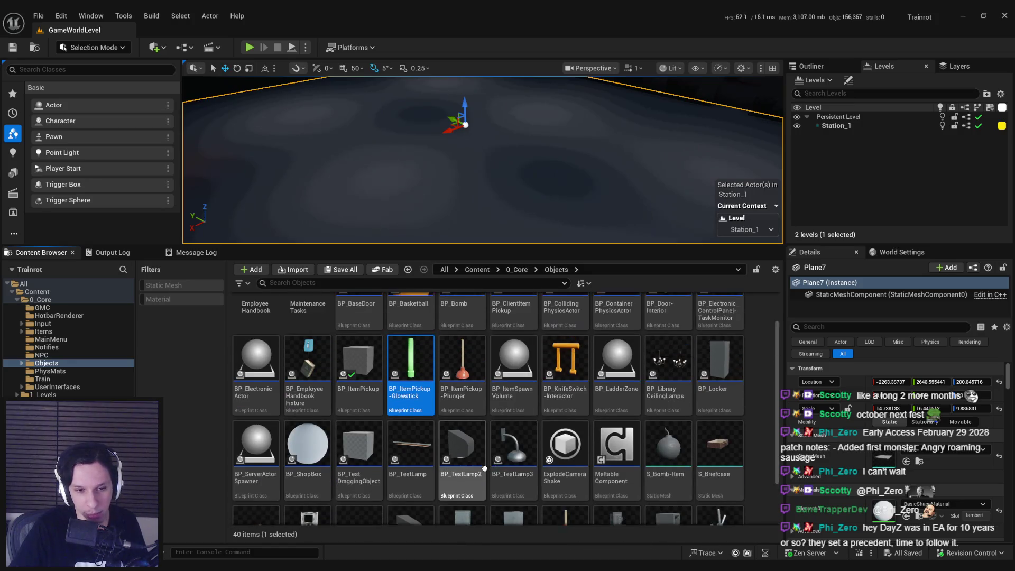
{"action": "left_click", "coordinate": [518, 270]}
{"action": "key", "text": "alt+Left"}
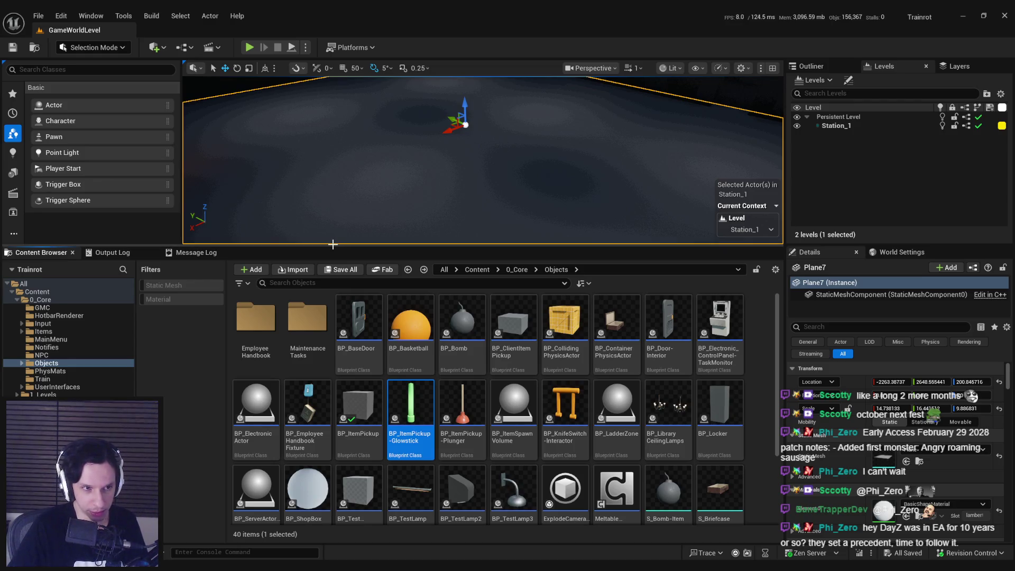
{"action": "left_click_drag", "start_coordinate": [332, 245], "coordinate": [332, 260]}
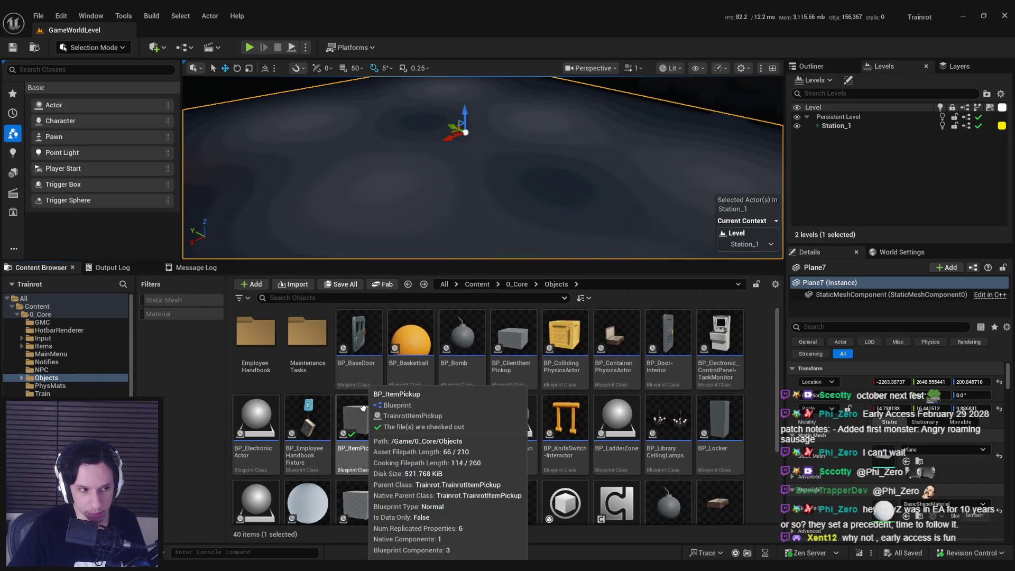
Fly through the dark room, frame the Plane7 floor, and deselect the Glowstick blueprint.
{"action": "left_click_drag", "start_coordinate": [475, 170], "coordinate": [508, 175]}
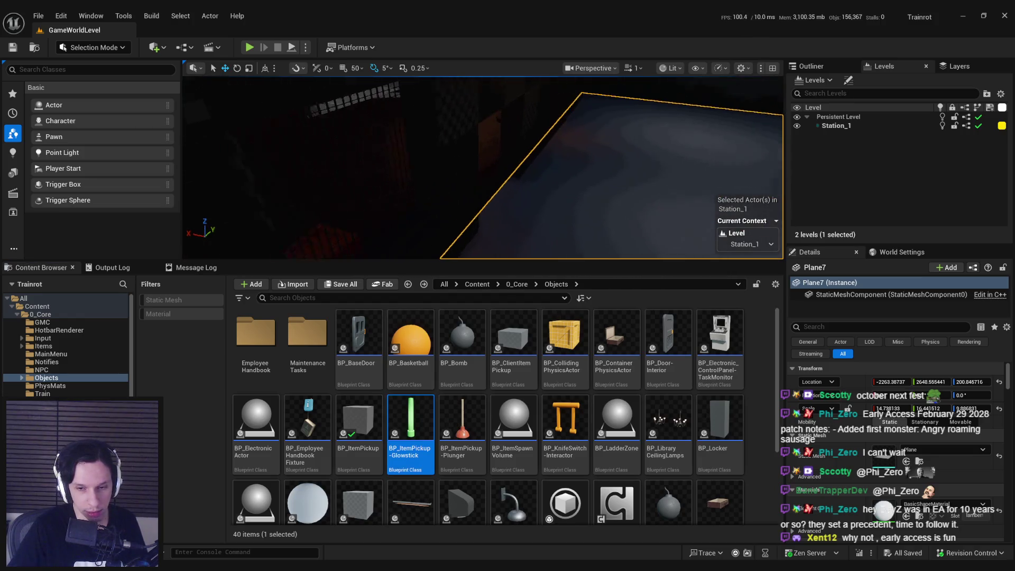
{"action": "key", "text": "f"}
{"action": "left_click_drag", "start_coordinate": [559, 175], "coordinate": [537, 219]}
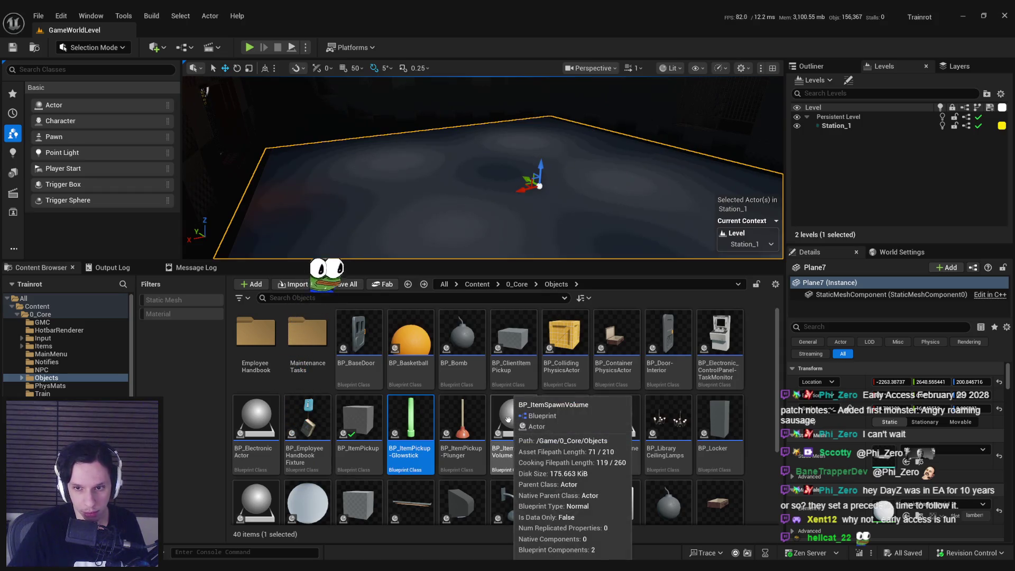
{"action": "left_click", "coordinate": [753, 409]}
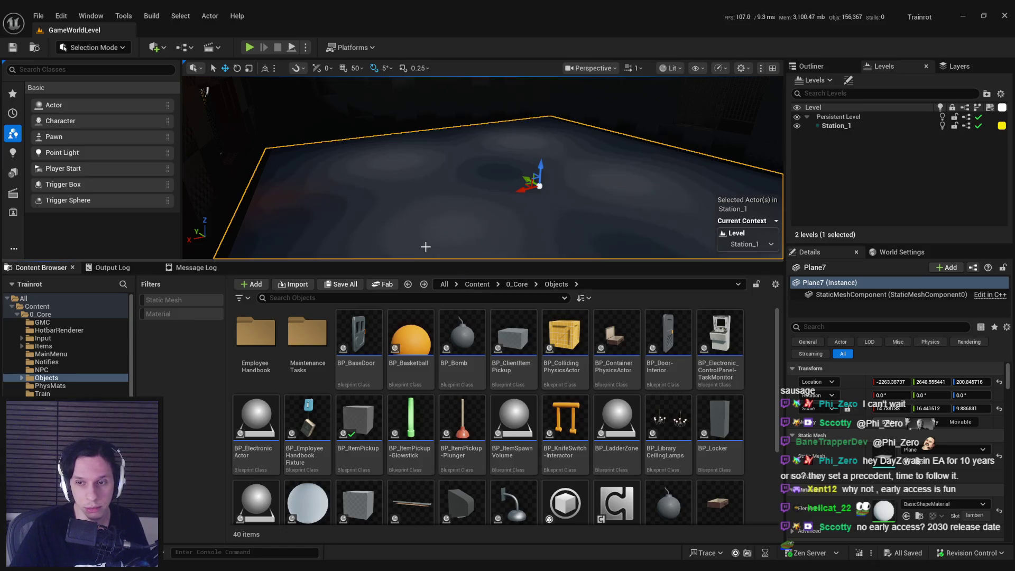
Fly close to and orbit the Plane7 floor with the move gizmo, then make the viewport taller.
{"action": "mouse_move", "coordinate": [476, 199]}
{"action": "left_mouse_down"}
{"action": "mouse_move", "coordinate": [476, 153]}
{"action": "mouse_move", "coordinate": [476, 211]}
{"action": "mouse_move", "coordinate": [439, 193]}
{"action": "mouse_move", "coordinate": [576, 165]}
{"action": "mouse_move", "coordinate": [661, 176]}
{"action": "left_mouse_up"}
{"action": "key", "text": "w"}
{"action": "mouse_move", "coordinate": [476, 175]}
{"action": "left_mouse_down"}
{"action": "mouse_move", "coordinate": [428, 153]}
{"action": "mouse_move", "coordinate": [386, 164]}
{"action": "mouse_move", "coordinate": [349, 153]}
{"action": "mouse_move", "coordinate": [174, 153]}
{"action": "left_mouse_up"}
{"action": "key", "text": "ctrl+s"}
{"action": "left_click_drag", "start_coordinate": [527, 166], "coordinate": [528, 166]}
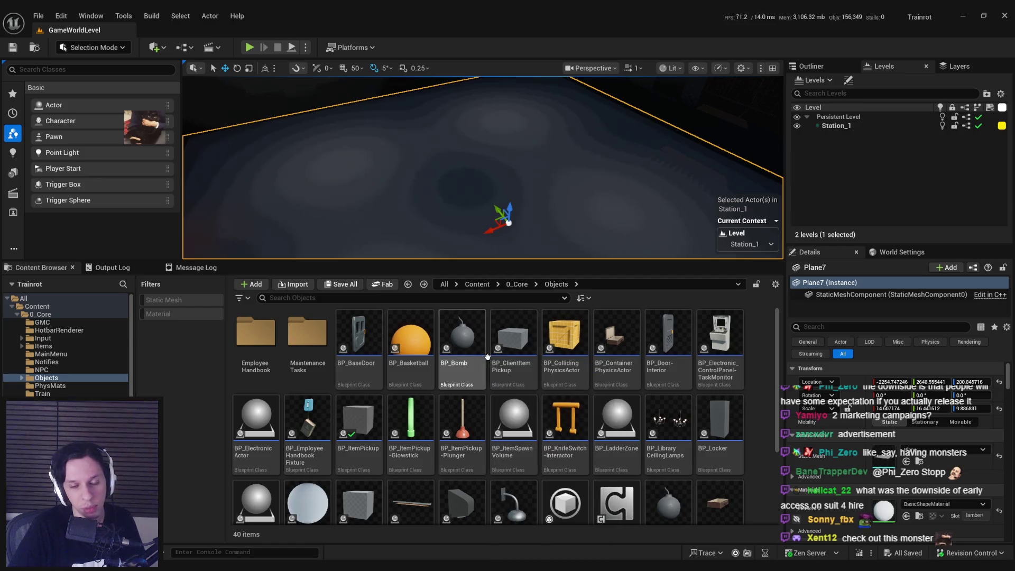
{"action": "mouse_move", "coordinate": [492, 354]}
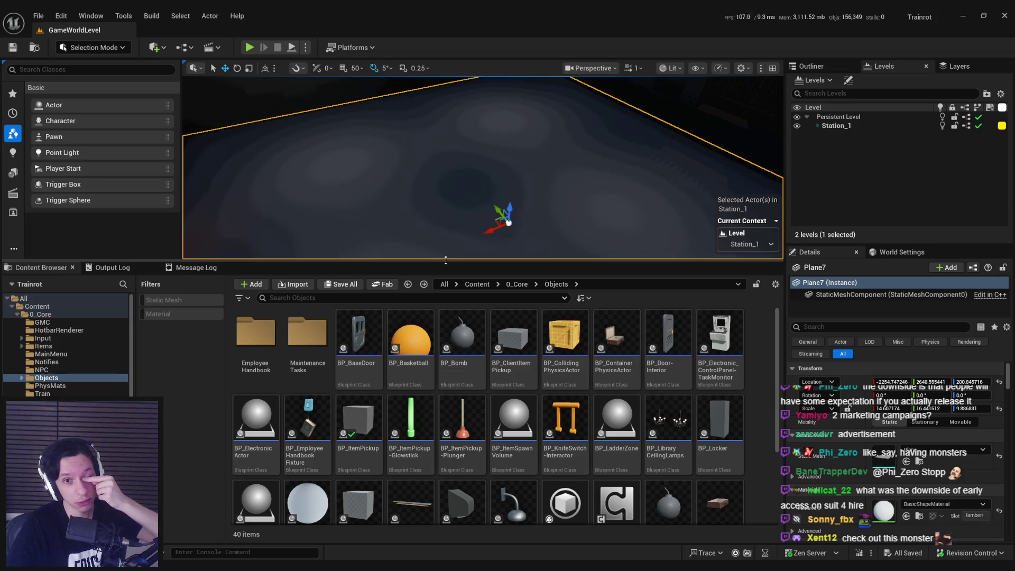
{"action": "left_click_drag", "start_coordinate": [445, 259], "coordinate": [446, 301]}
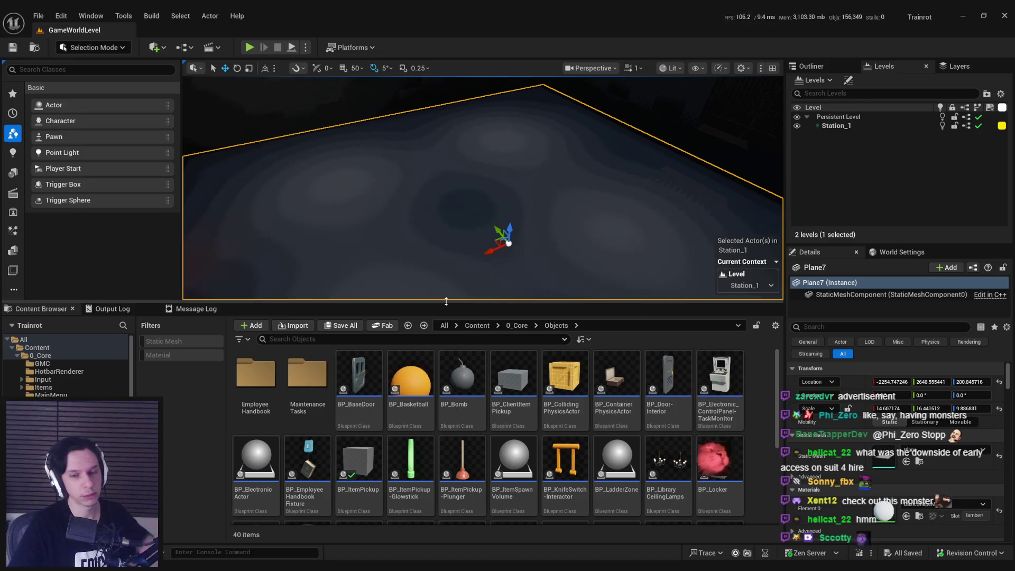
Enlarge the level viewport further, tilt toward the bridge, and frame Plane7 again.
{"action": "left_click_drag", "start_coordinate": [450, 301], "coordinate": [456, 362]}
{"action": "mouse_move", "coordinate": [481, 297]}
{"action": "left_mouse_down"}
{"action": "mouse_move", "coordinate": [481, 217]}
{"action": "mouse_move", "coordinate": [481, 232]}
{"action": "left_mouse_up"}
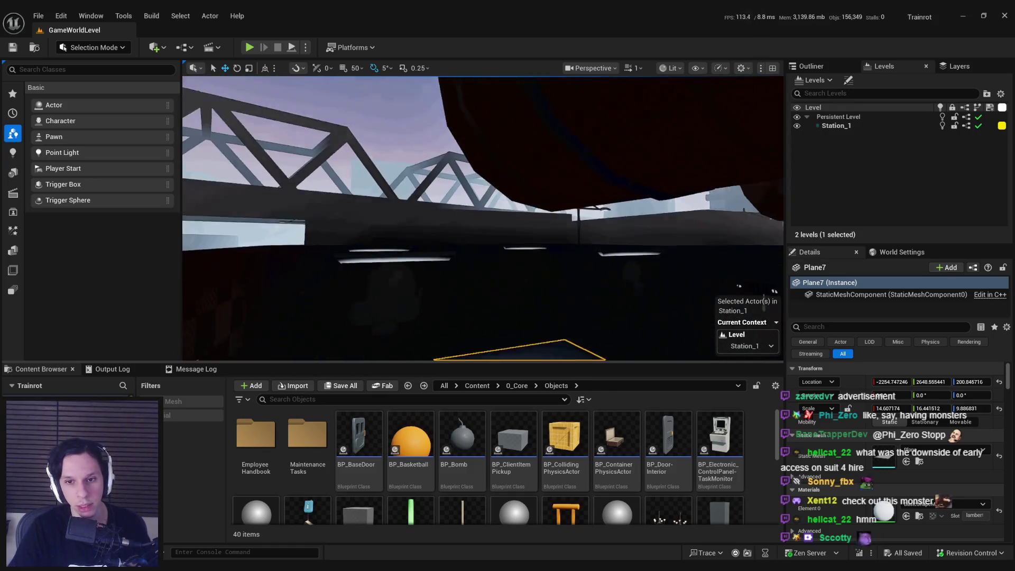
{"action": "key", "text": "f"}
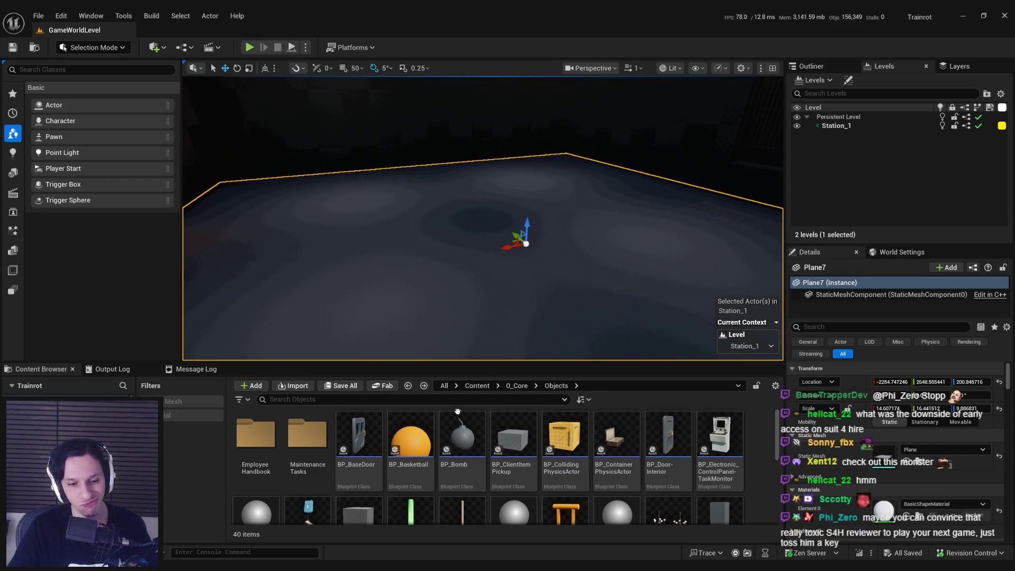
{"action": "left_click_drag", "start_coordinate": [437, 286], "coordinate": [436, 286]}
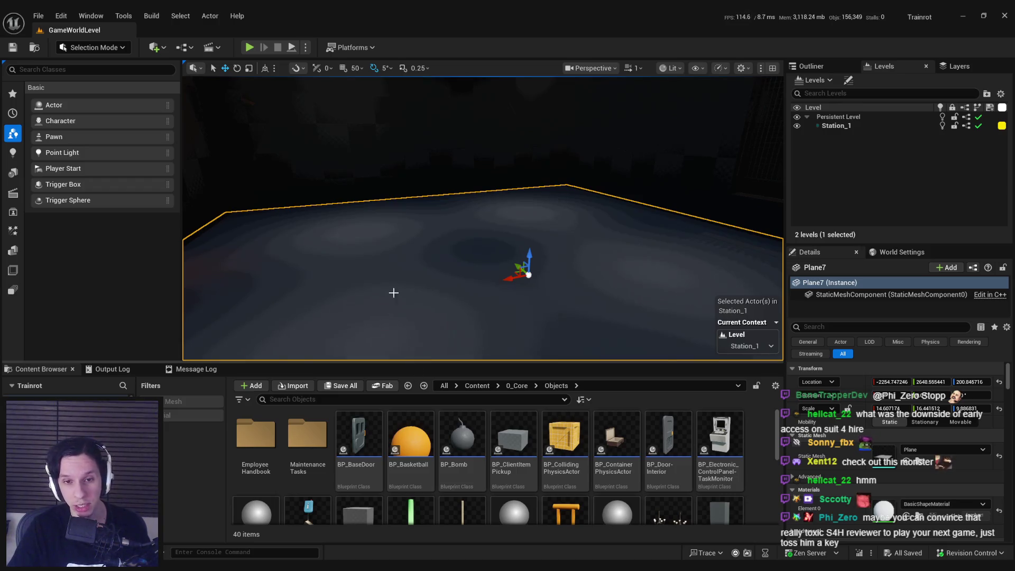
Undo and redo the plane's placement, then select the Boolean floor mesh to check its details.
{"action": "key", "text": "ctrl+z"}
{"action": "key", "text": "ctrl+y"}
{"action": "key", "text": "Escape"}
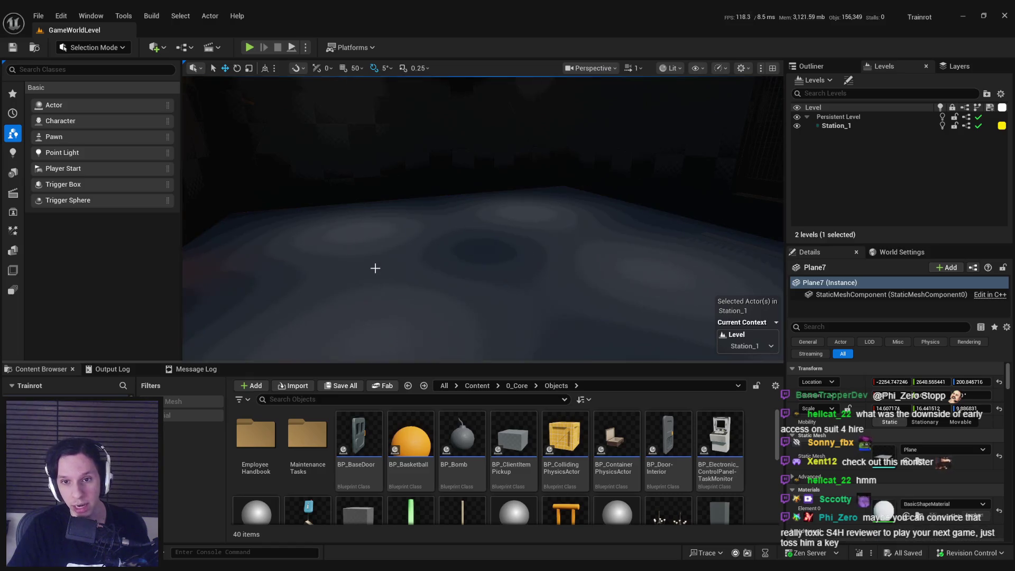
{"action": "left_click", "coordinate": [607, 161]}
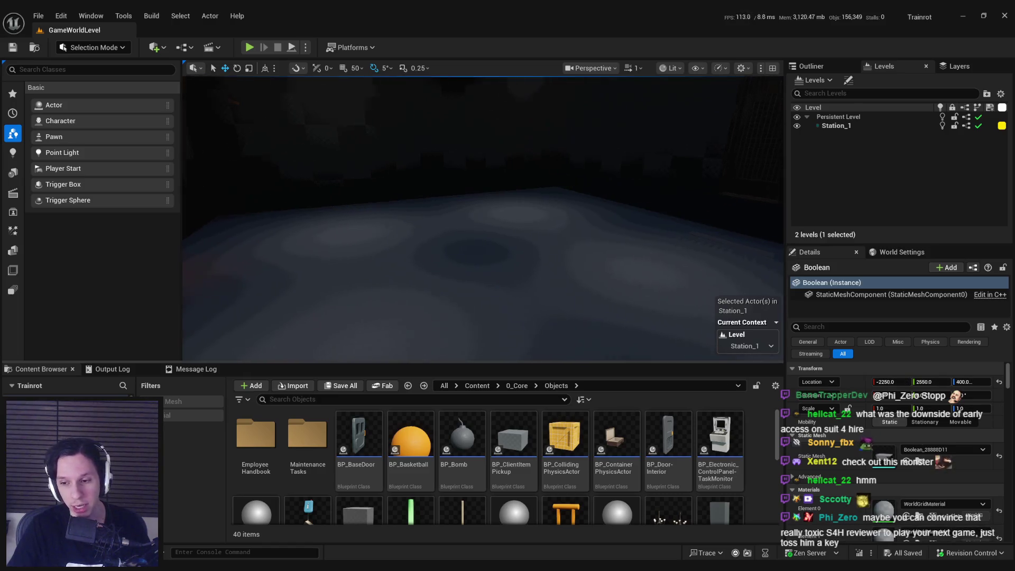
{"action": "scroll", "coordinate": [845, 490], "scroll_direction": "down", "scroll_amount": 2}
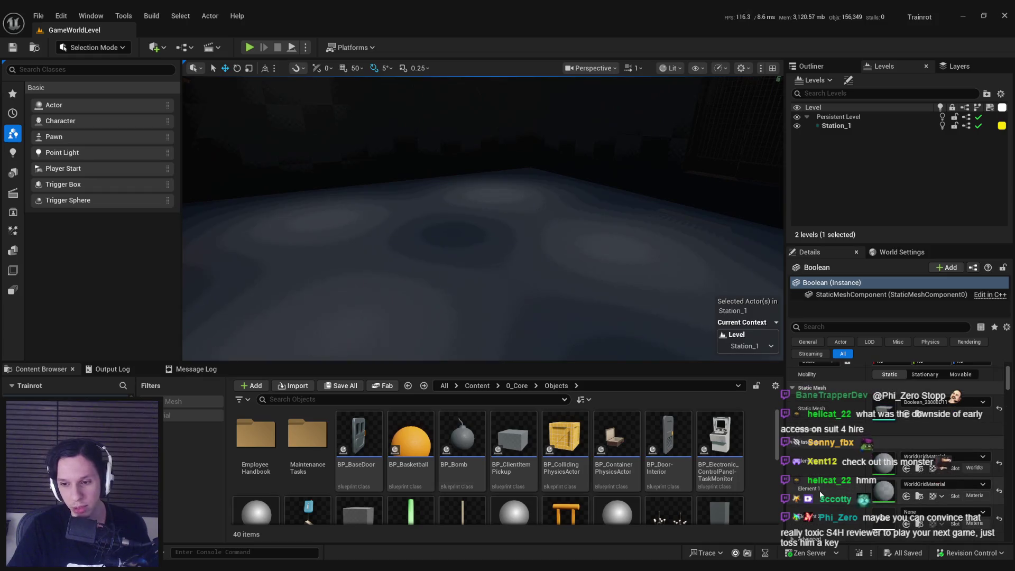
{"action": "scroll", "coordinate": [820, 491], "scroll_direction": "up", "scroll_amount": 2}
{"action": "left_click", "coordinate": [424, 302]}
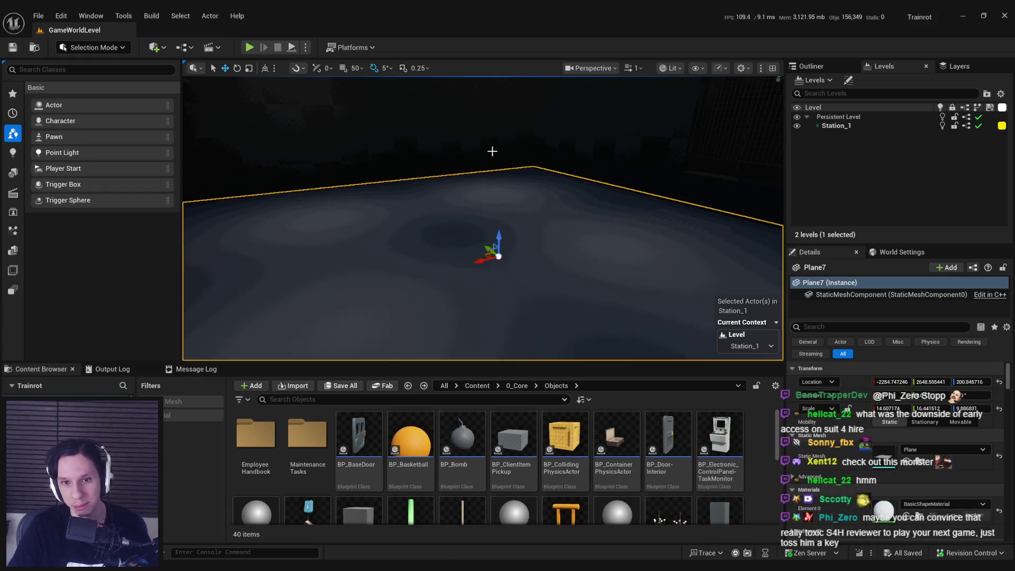
{"action": "left_click", "coordinate": [466, 219]}
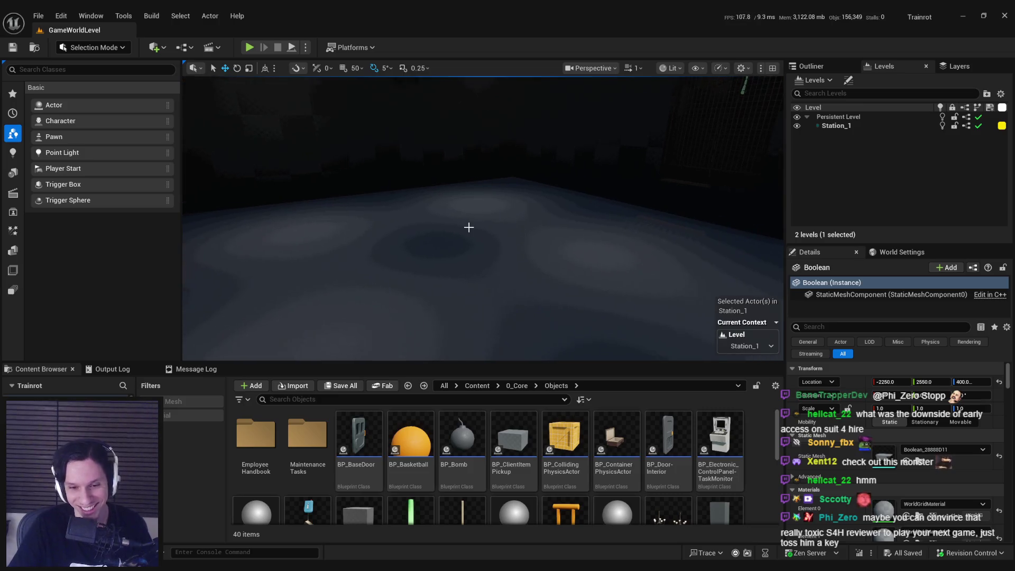
{"action": "key", "text": "alt+Tab"}
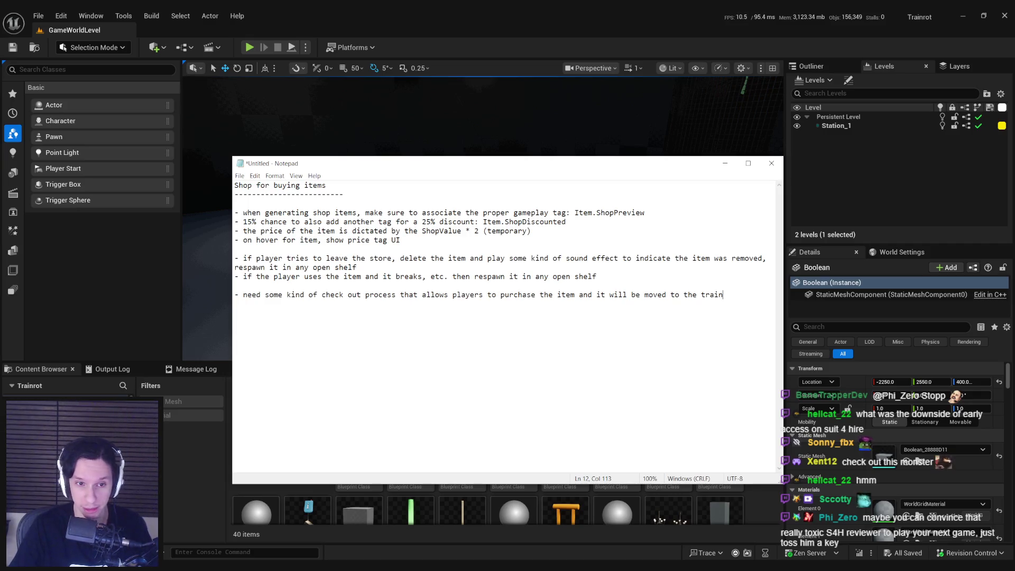
Widen the shop design notes window so lines stop wrapping, and shift it left.
{"action": "key", "text": "alt+Tab"}
{"action": "key", "text": "alt+Tab"}
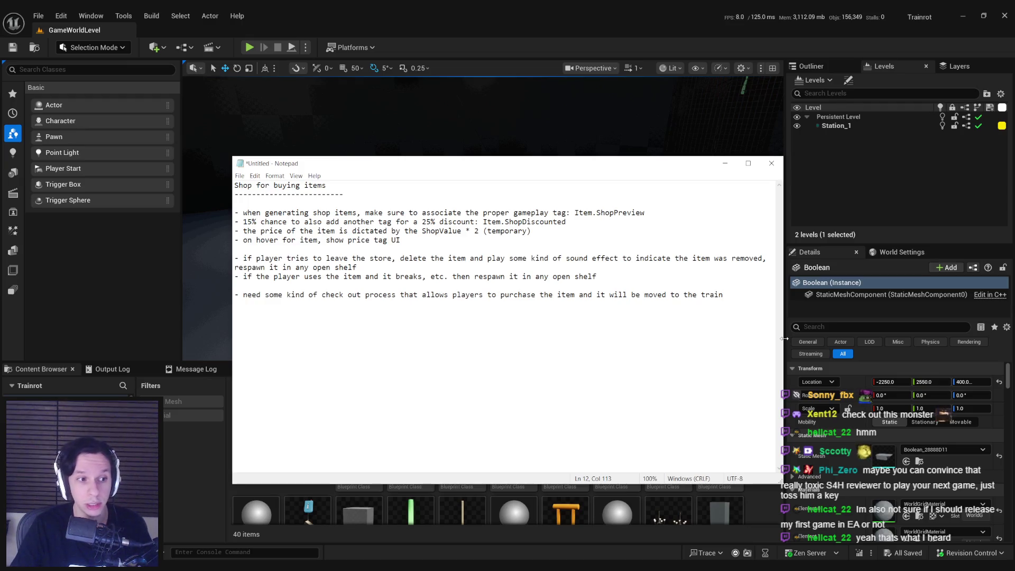
{"action": "left_click_drag", "start_coordinate": [787, 339], "coordinate": [913, 352]}
{"action": "left_click_drag", "start_coordinate": [581, 164], "coordinate": [529, 171]}
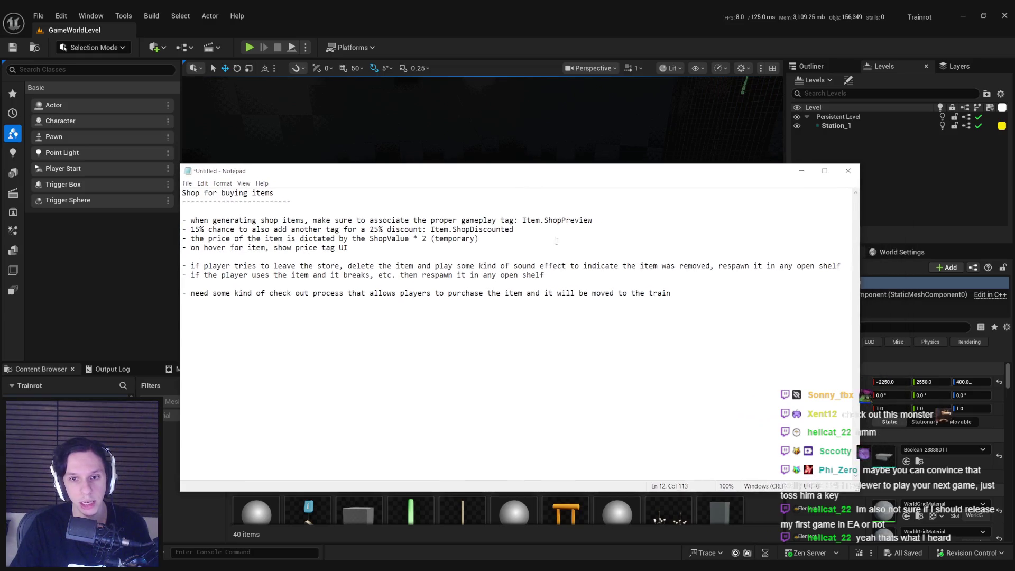